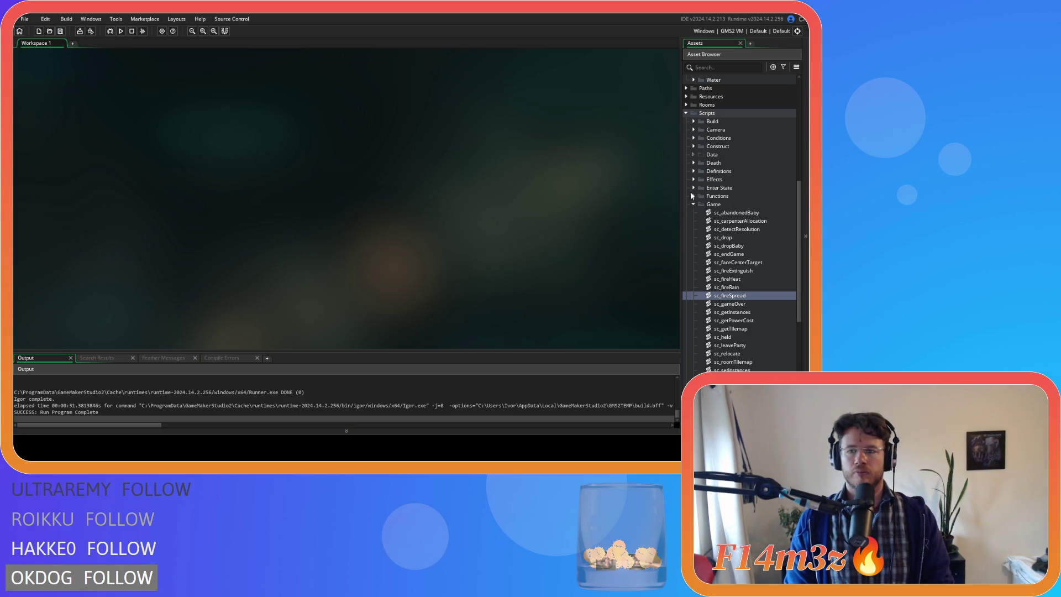
Step: Collapse the Scripts folder in the Asset Browser so its subfolders are hidden
click(685, 114)
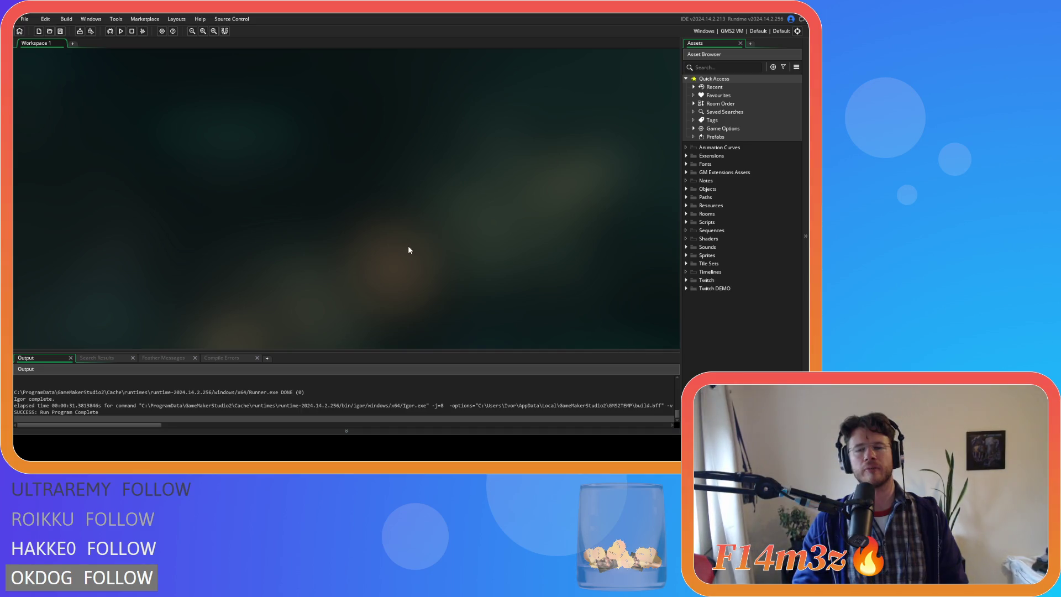
Step: Expand the Scripts folder to list its subfolders from Build through Twitch
click(686, 222)
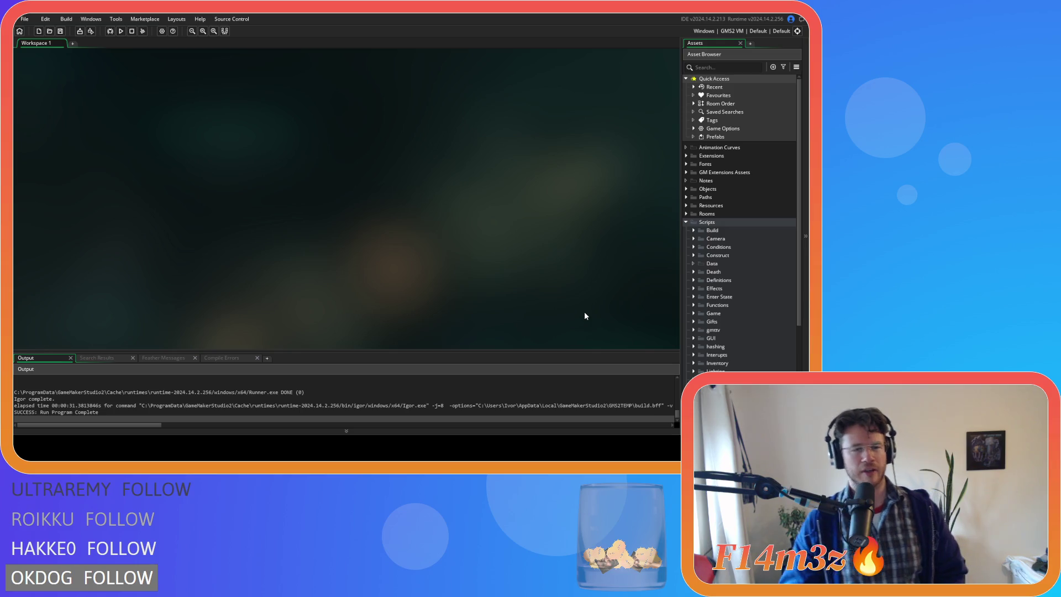
scroll(687, 305, down, 5)
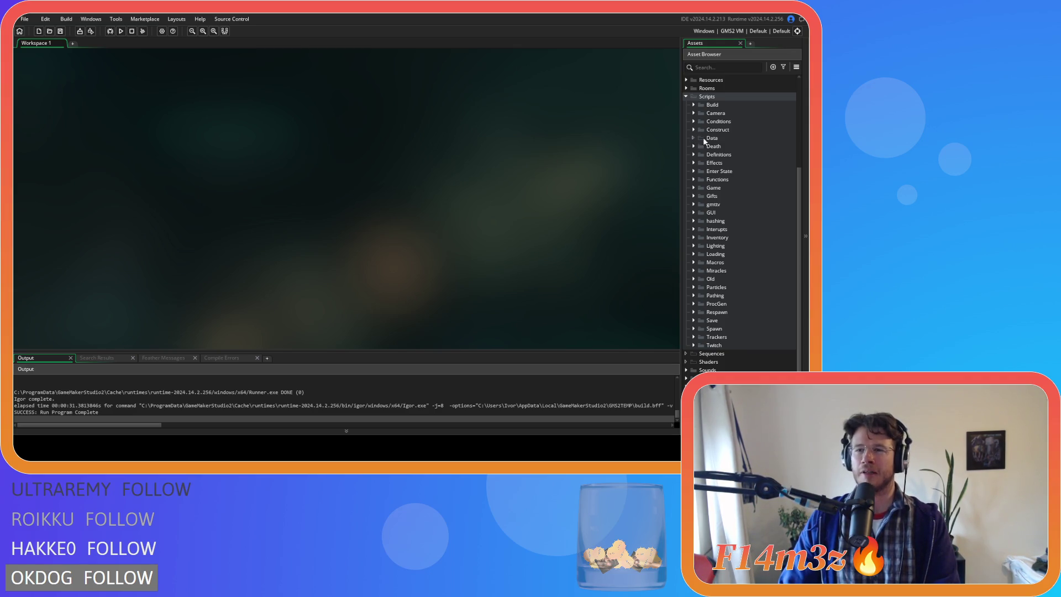
Step: Open the sc_defineRooms script from the Scripts > Definitions folder
click(693, 129)
click(696, 129)
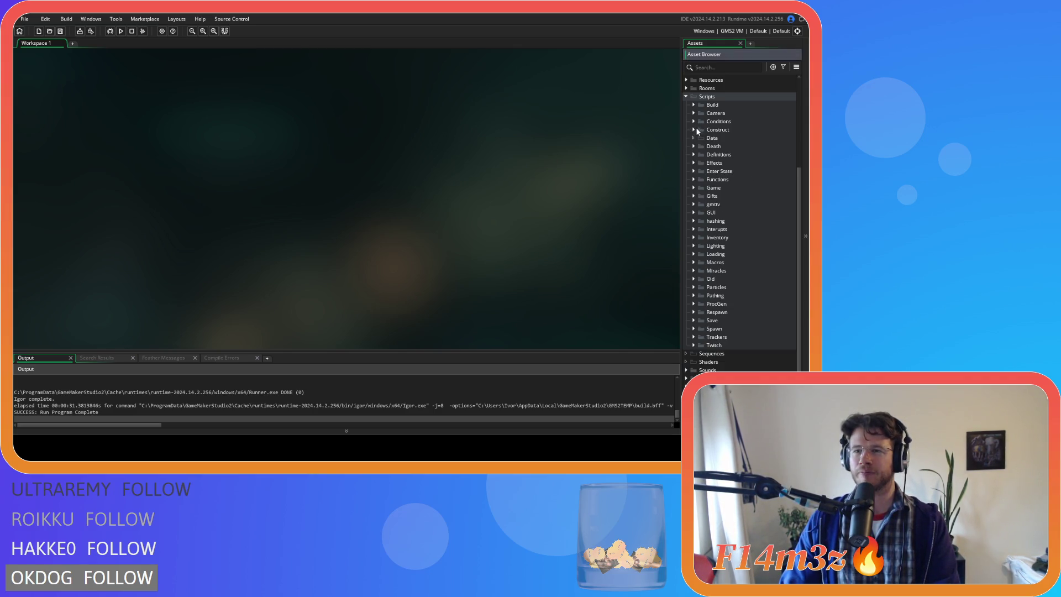
click(693, 154)
double_click(732, 170)
Step: Scroll through sc_defineRooms and select the Tropical Rainforest room block
click(269, 189)
scroll(339, 229, down, 2)
scroll(346, 218, up, 2)
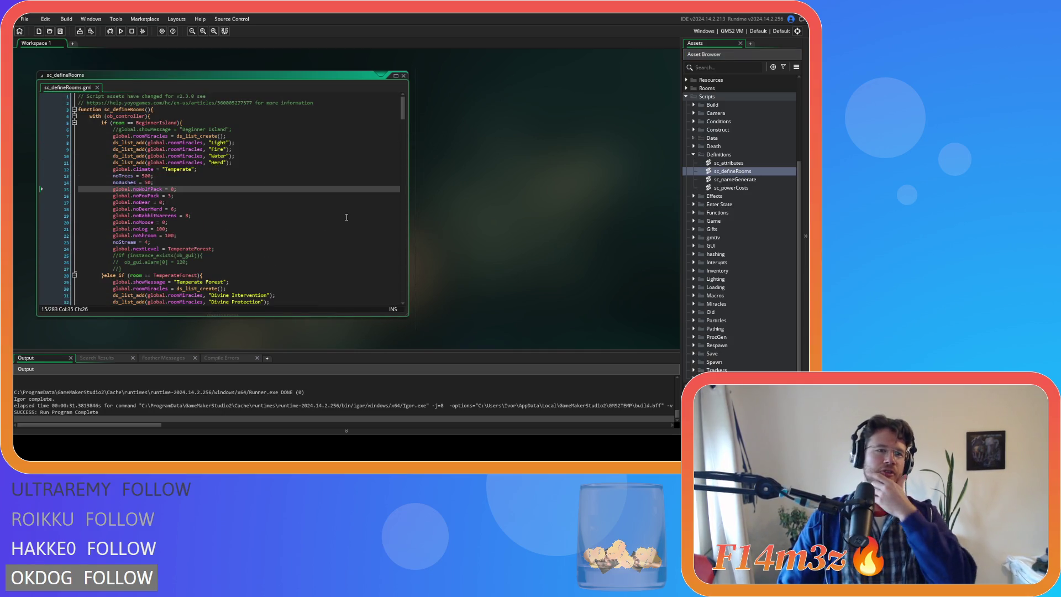
scroll(328, 216, down, 2)
scroll(322, 215, up, 2)
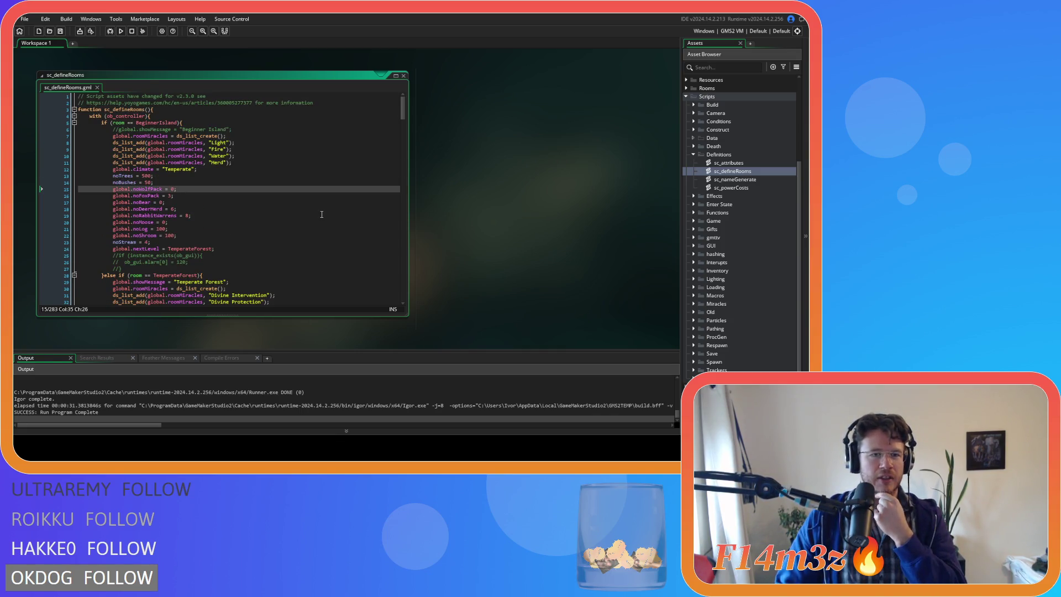
scroll(321, 214, down, 15)
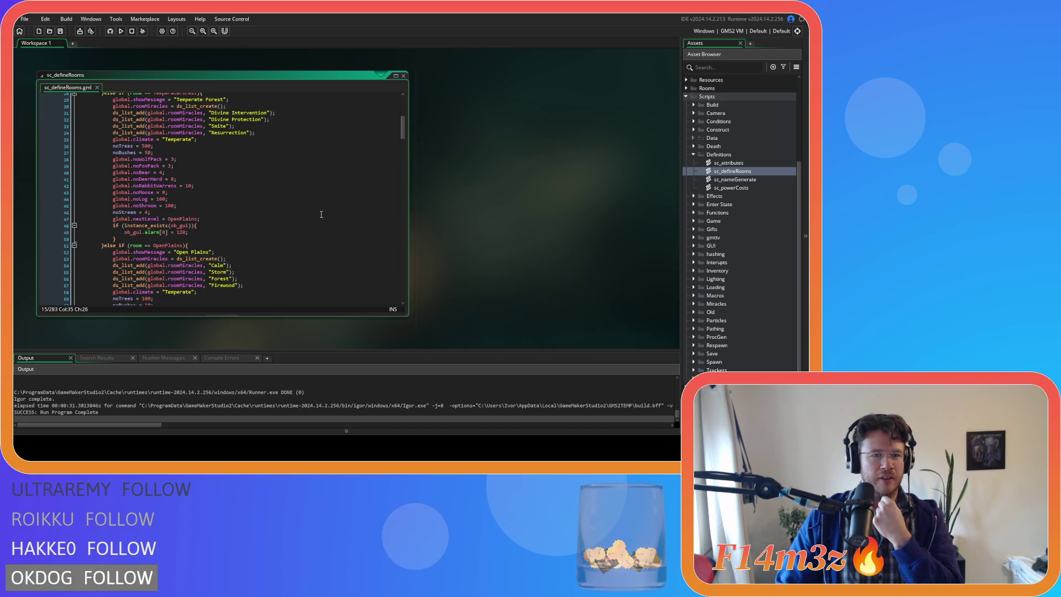
scroll(321, 214, down, 5)
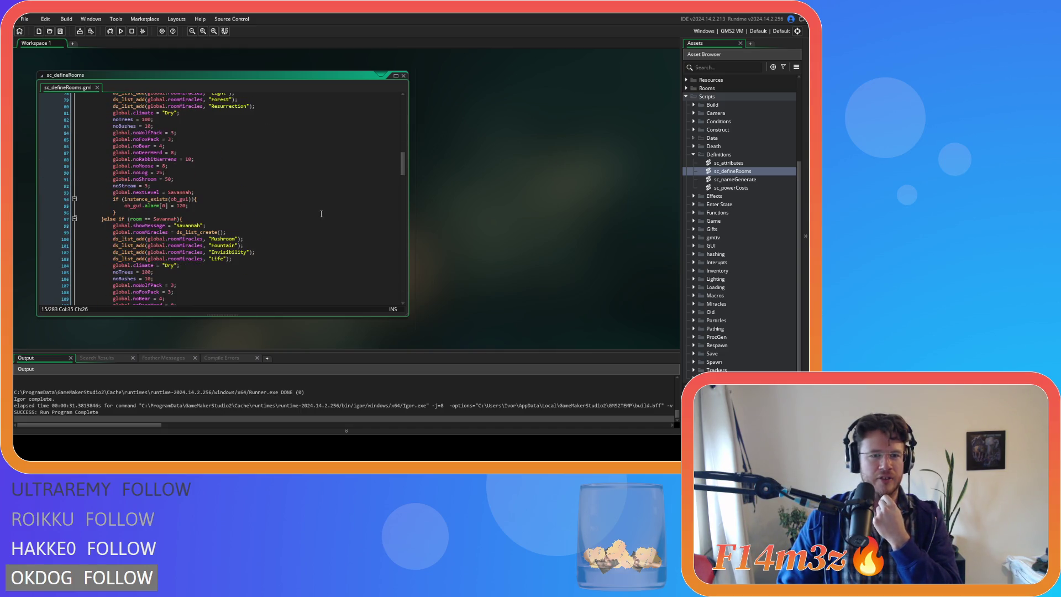
scroll(317, 213, down, 4)
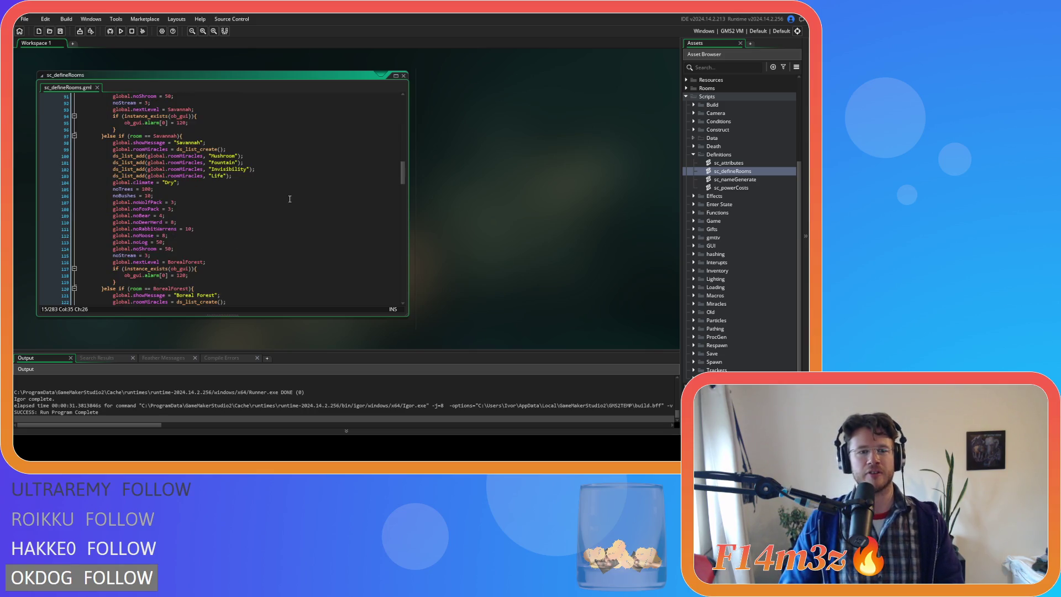
scroll(236, 191, down, 14)
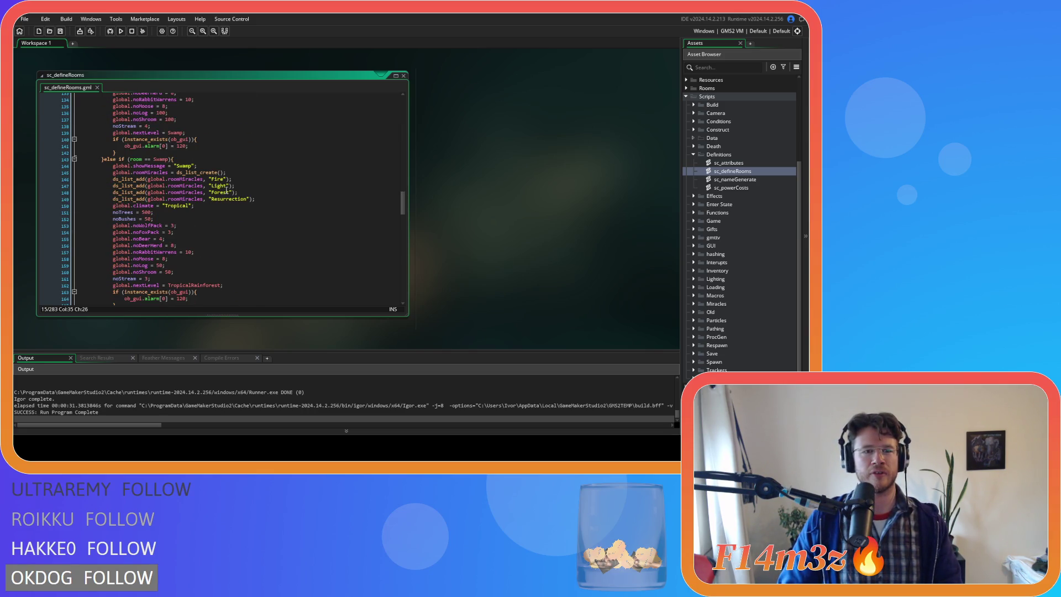
scroll(228, 191, down, 9)
drag(115, 276, 101, 129)
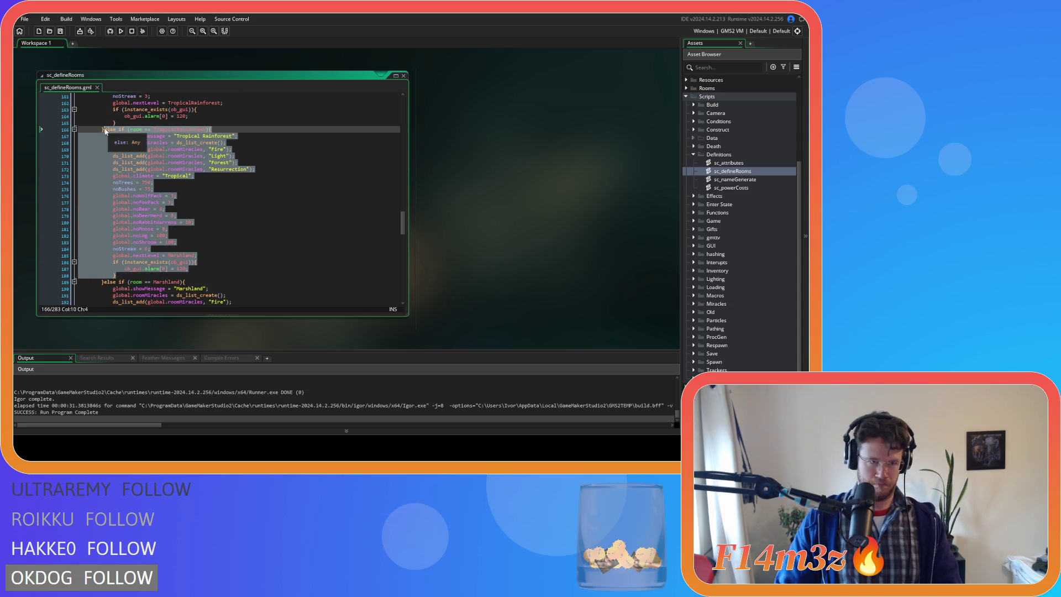
Step: Move the Tropical Rainforest block so it sits above the Desert Island block
key(Delete)
key(BackSpace)
key(BackSpace)
key(BackSpace)
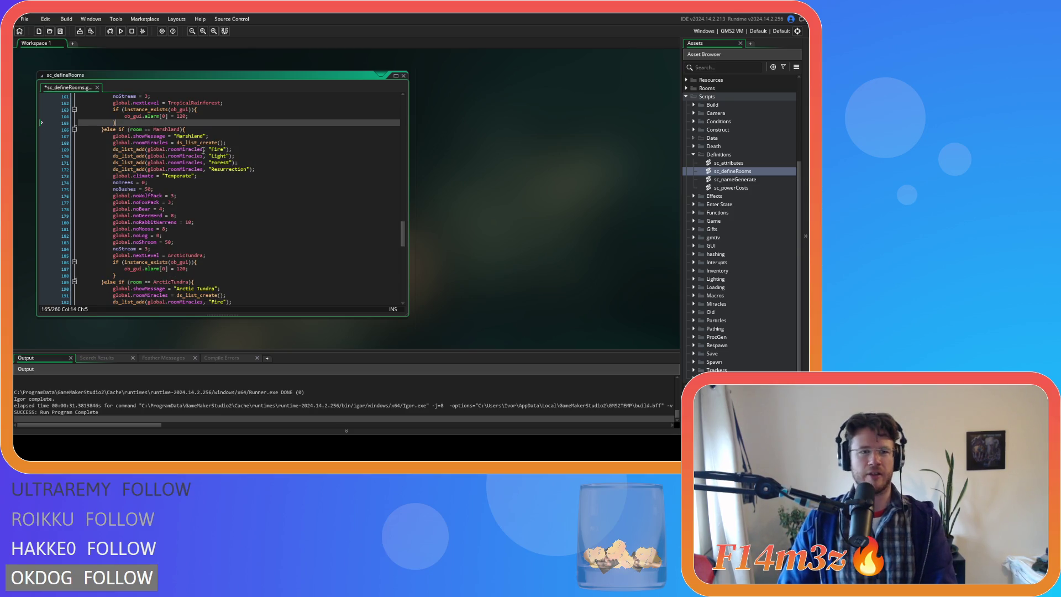
scroll(258, 178, up, 5)
scroll(258, 177, up, 20)
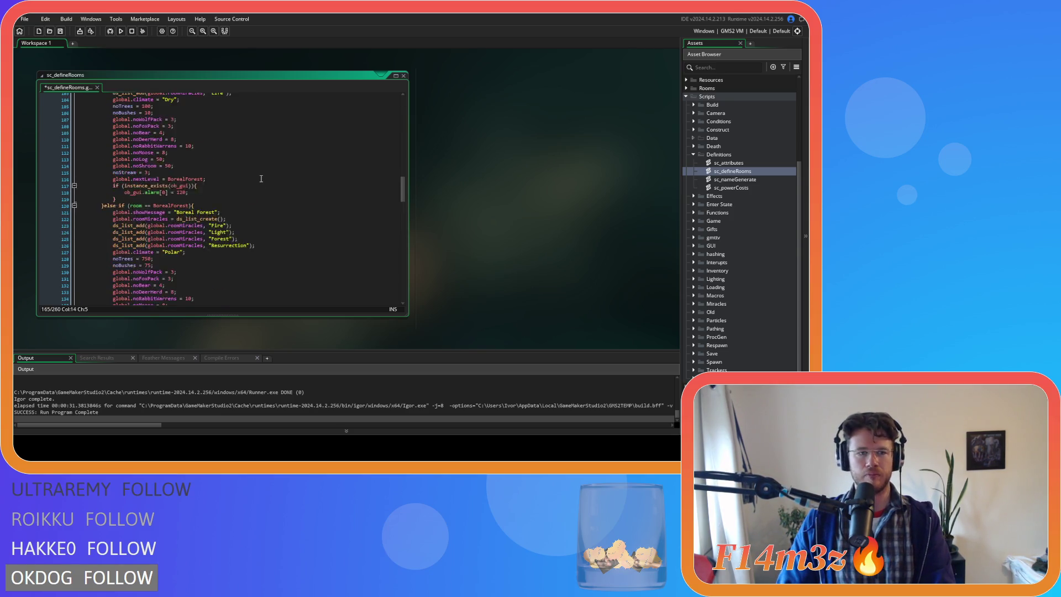
scroll(275, 203, down, 15)
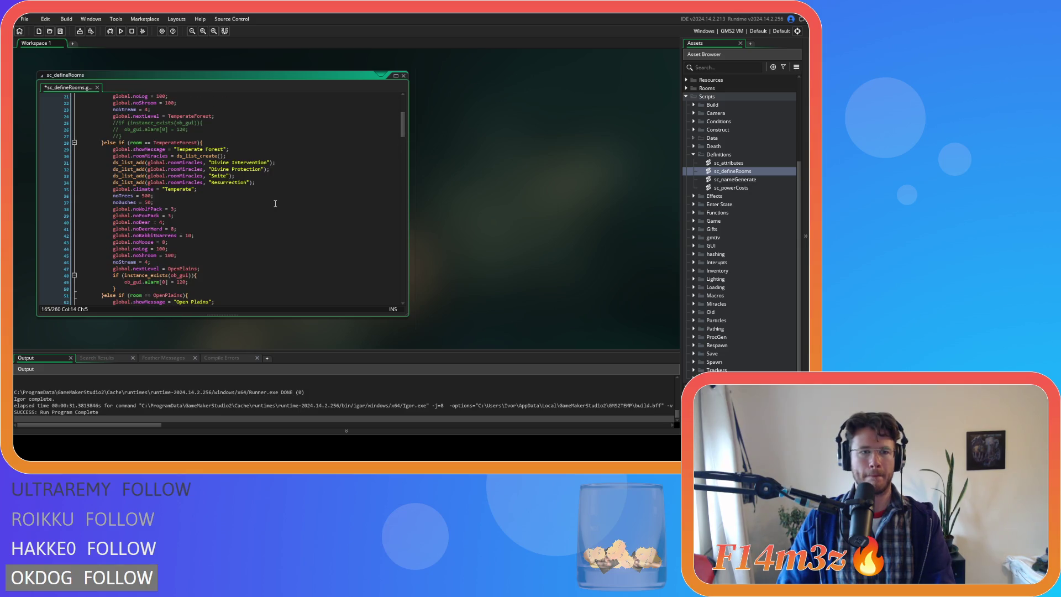
click(126, 128)
key(Return)
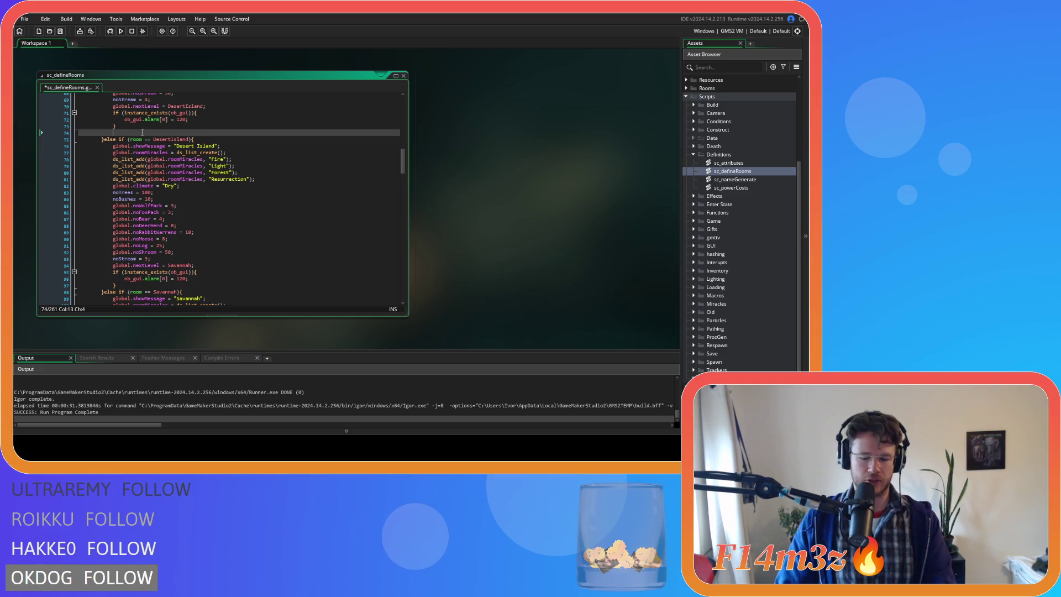
key(ctrl+v)
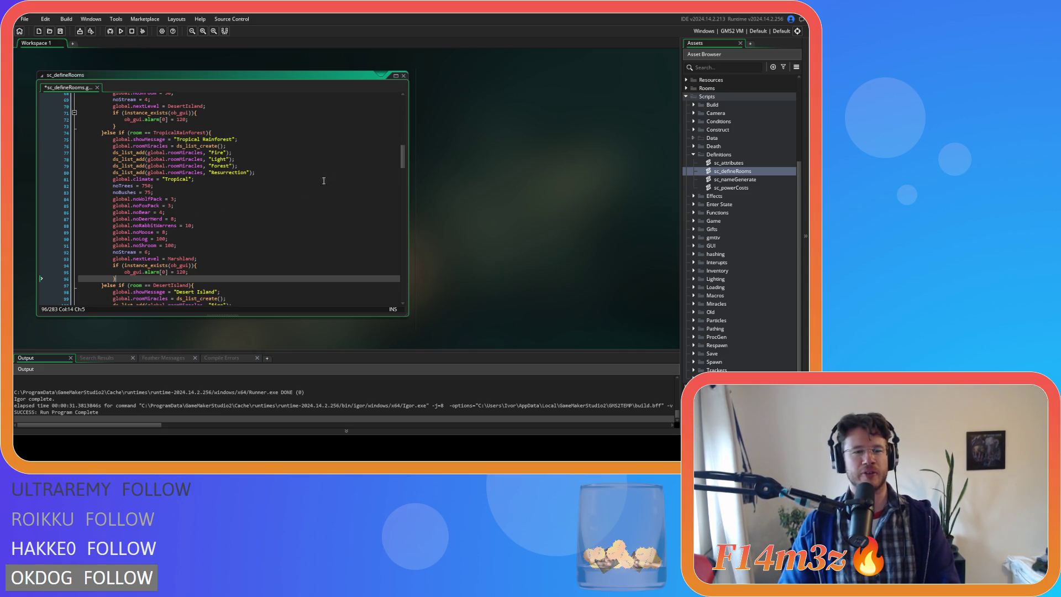
Step: Move the Desert Island room block to a new line above the Swamp block
scroll(323, 181, down, 3)
drag(98, 201, 97, 169)
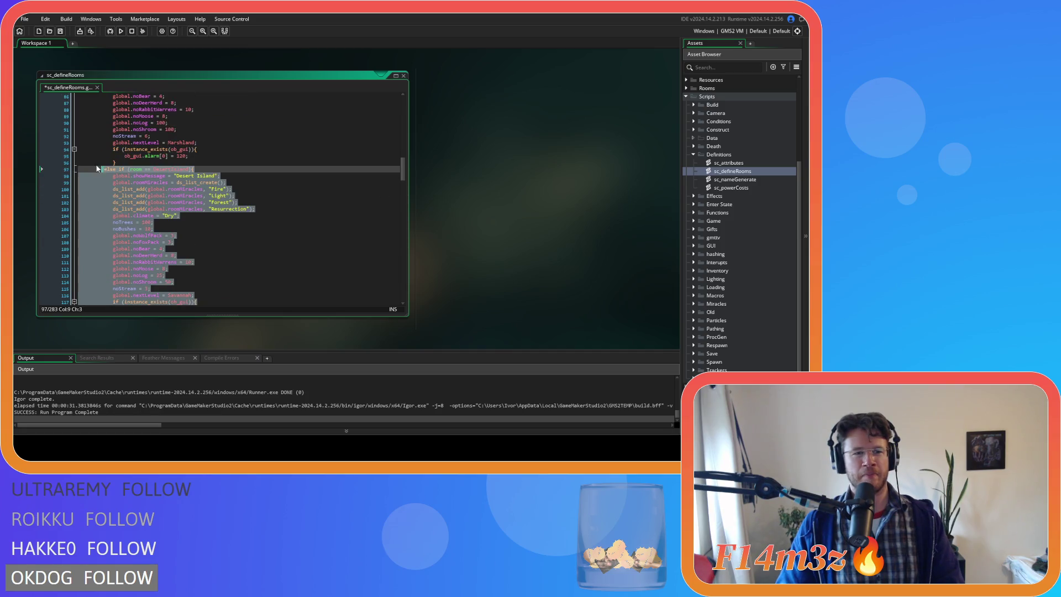
key(Delete)
key(Up)
scroll(219, 179, down, 5)
scroll(221, 176, down, 9)
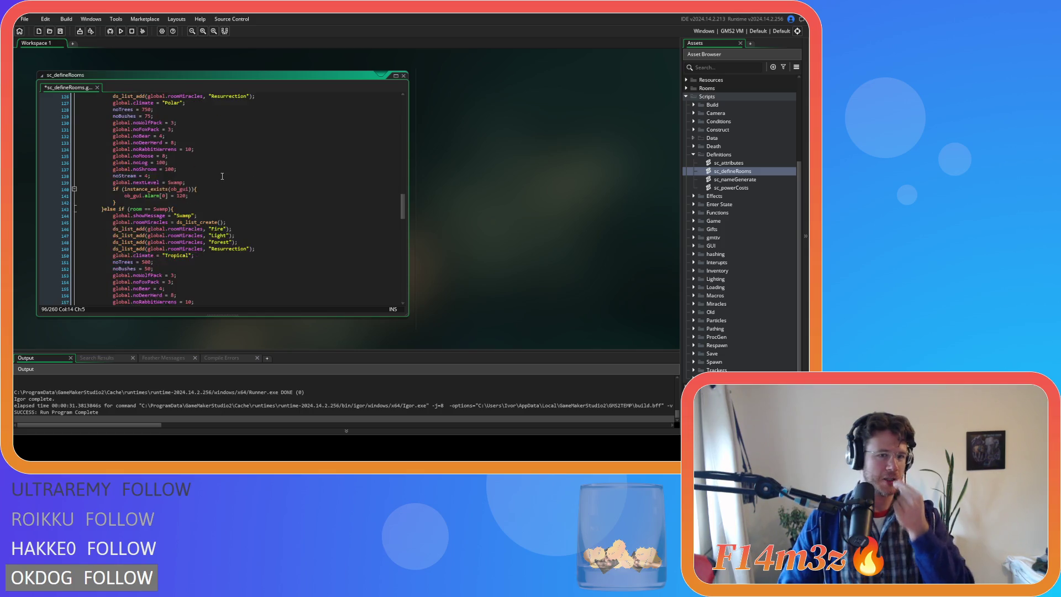
click(124, 105)
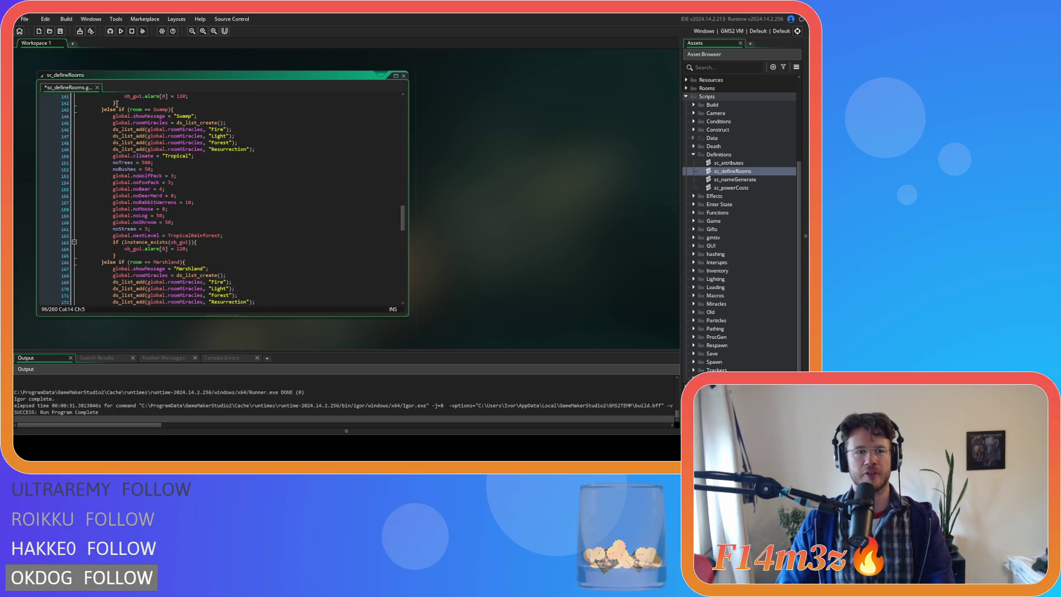
key(Return)
key(ctrl+v)
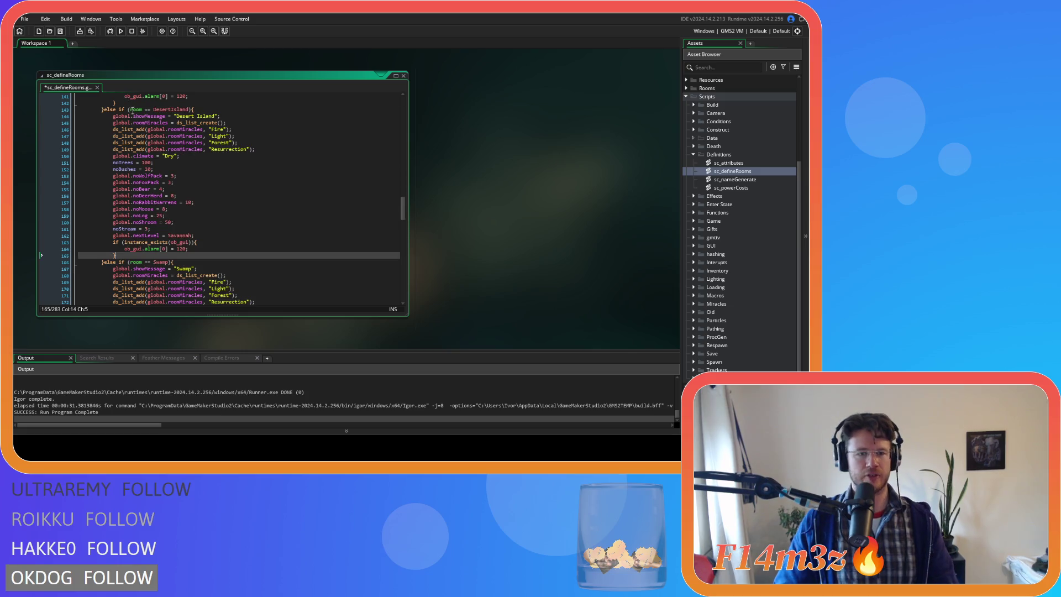
Step: Save sc_defineRooms and scroll through it to check the rearranged room blocks
scroll(221, 165, down, 3)
key(ctrl+s)
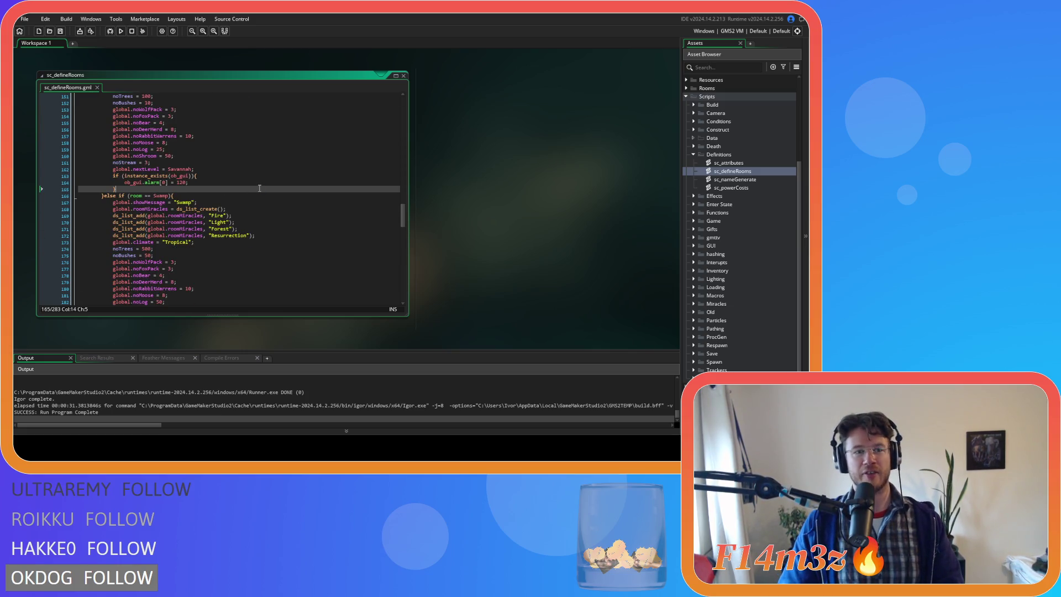
scroll(259, 188, up, 1)
scroll(259, 187, down, 5)
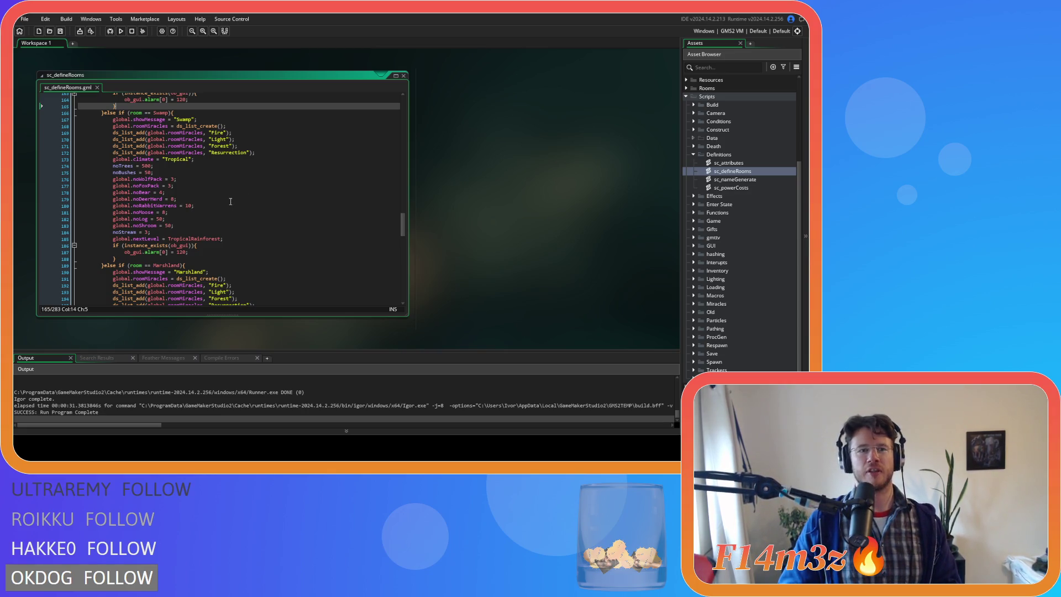
scroll(231, 201, up, 20)
scroll(231, 201, up, 10)
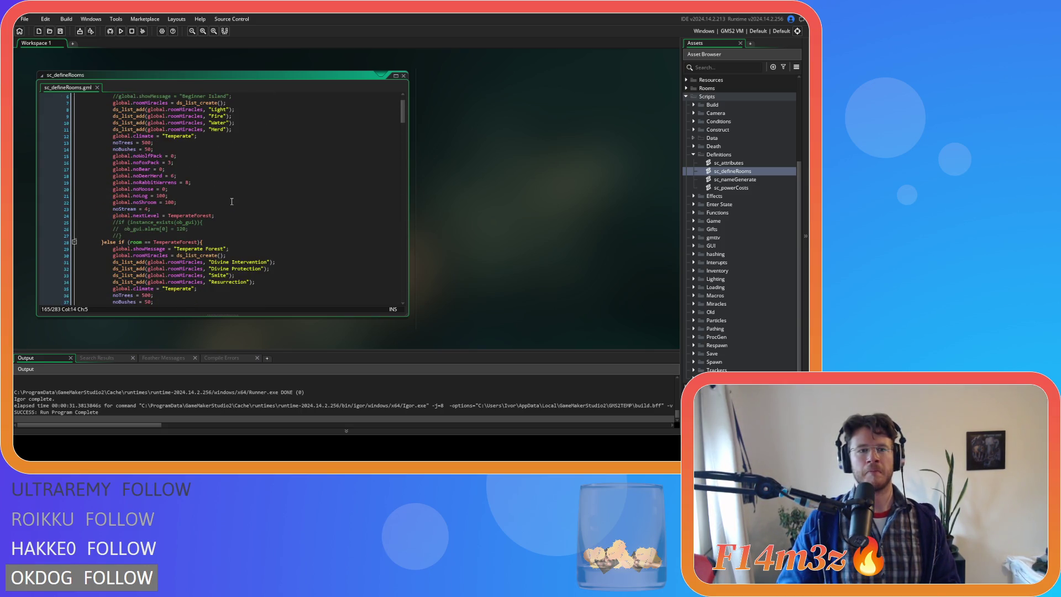
scroll(232, 202, up, 2)
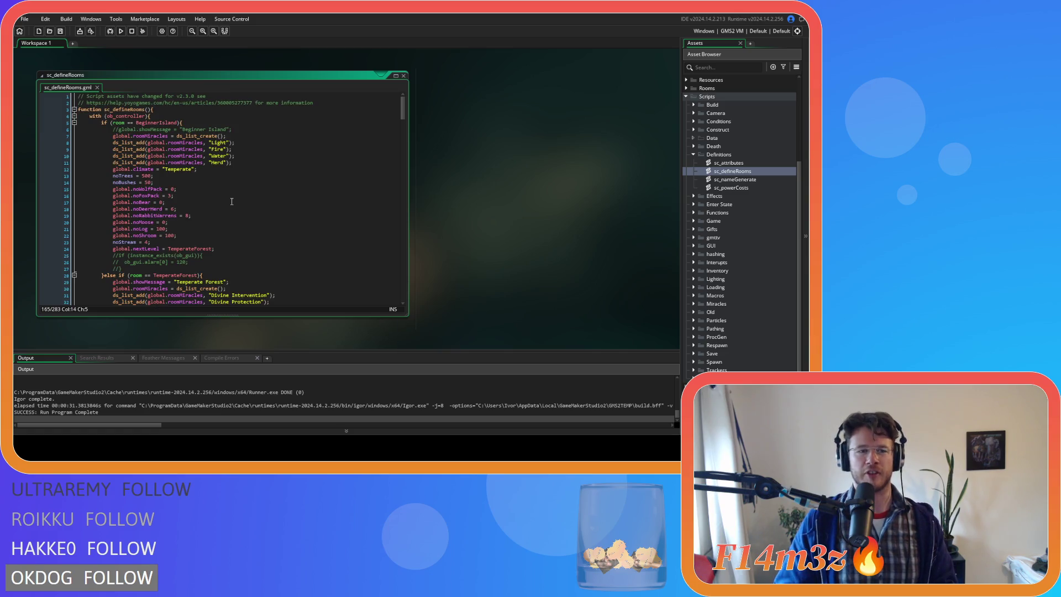
scroll(232, 201, down, 4)
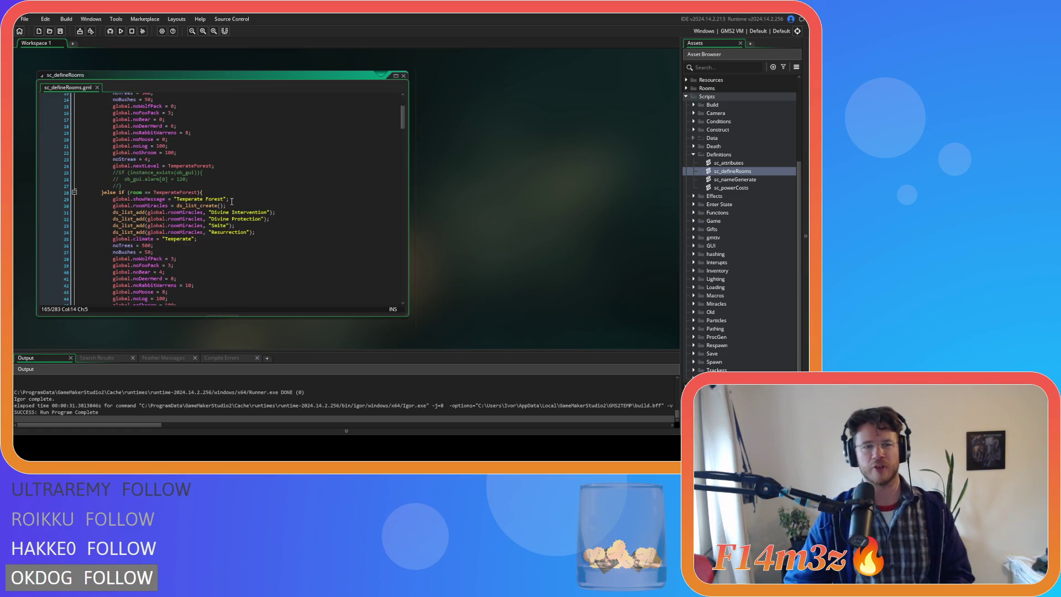
scroll(232, 201, up, 4)
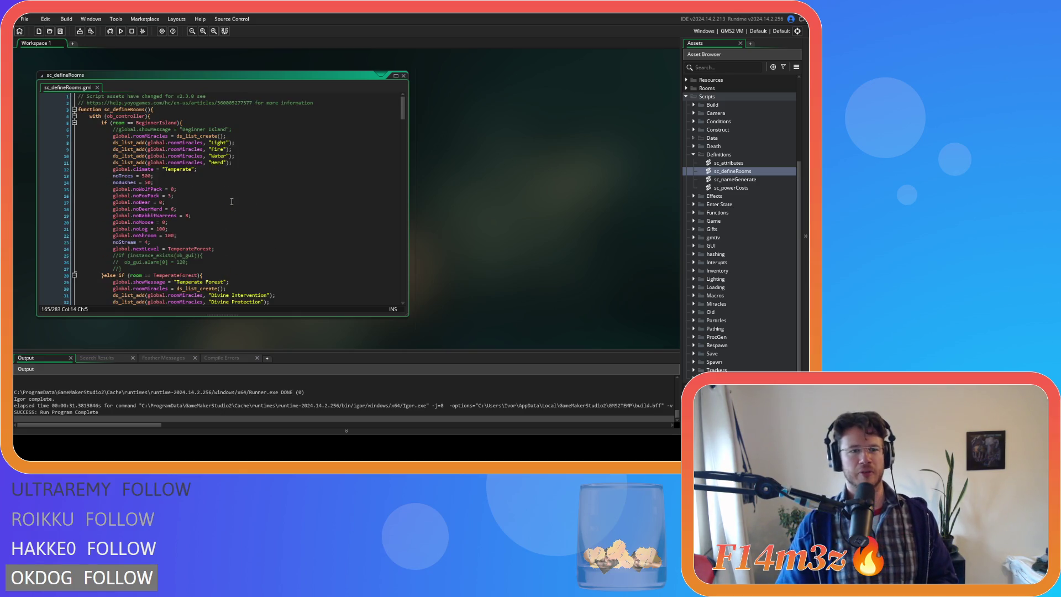
scroll(232, 202, down, 7)
scroll(206, 179, down, 12)
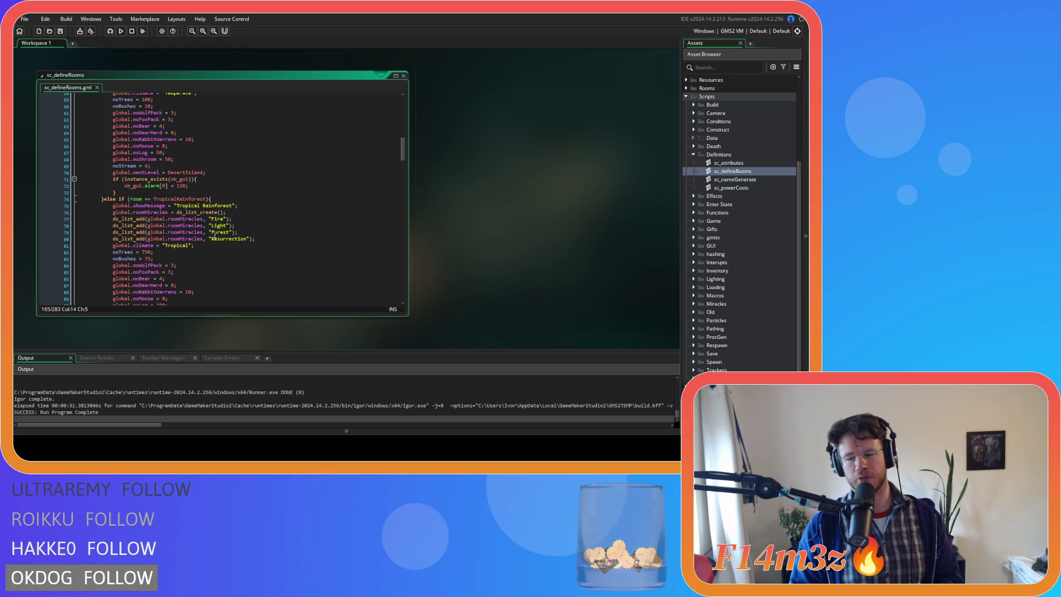
scroll(215, 233, down, 8)
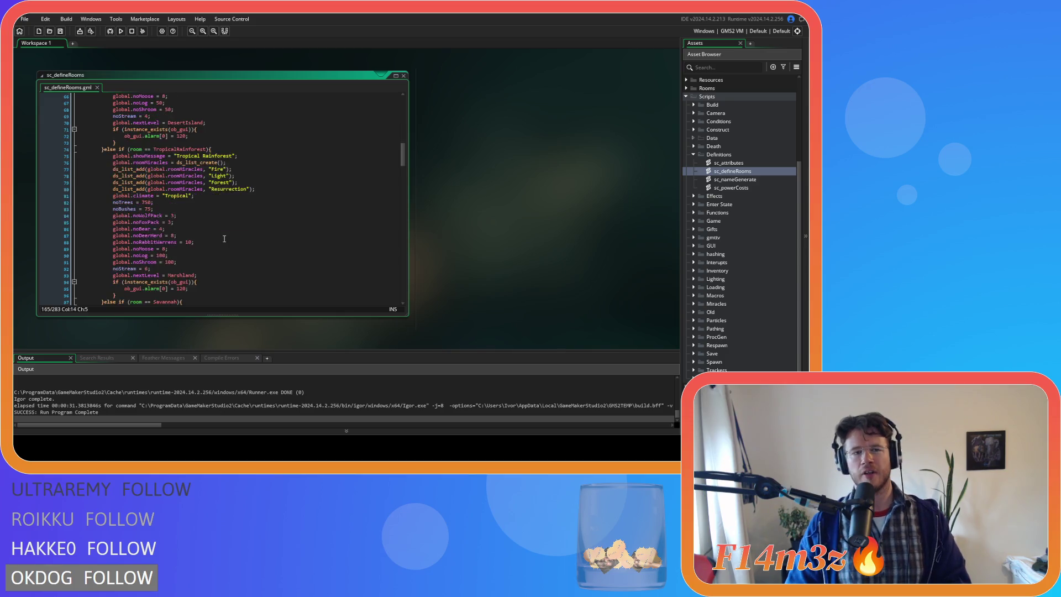
scroll(227, 238, down, 3)
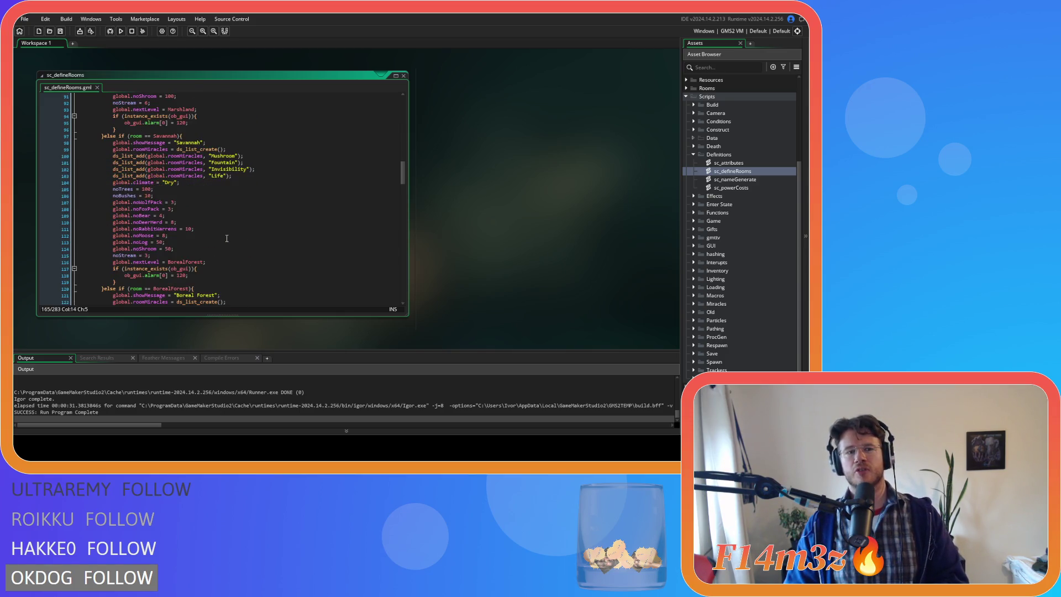
scroll(226, 238, down, 3)
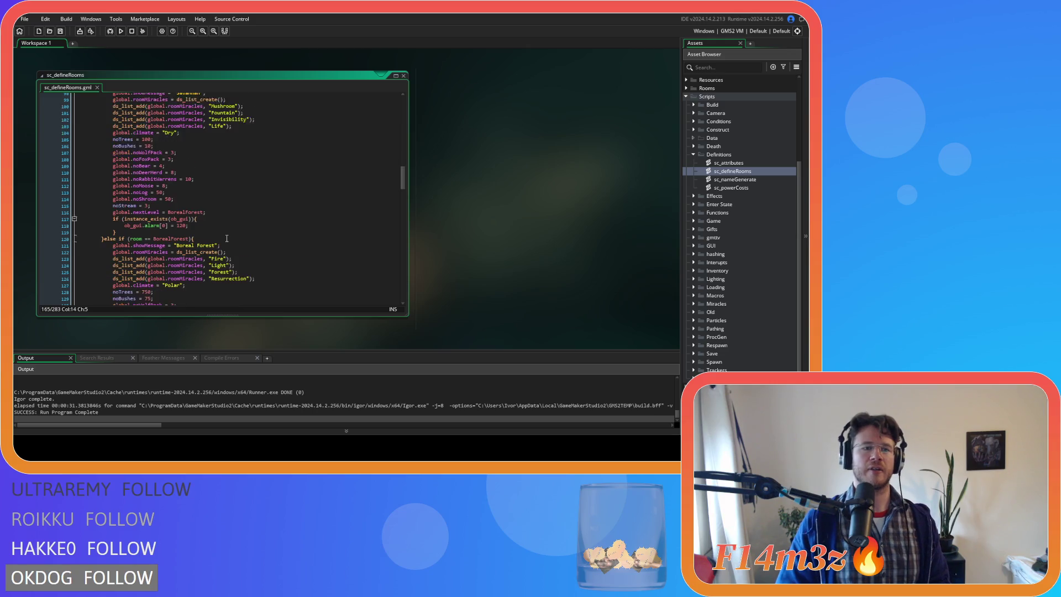
scroll(227, 238, up, 9)
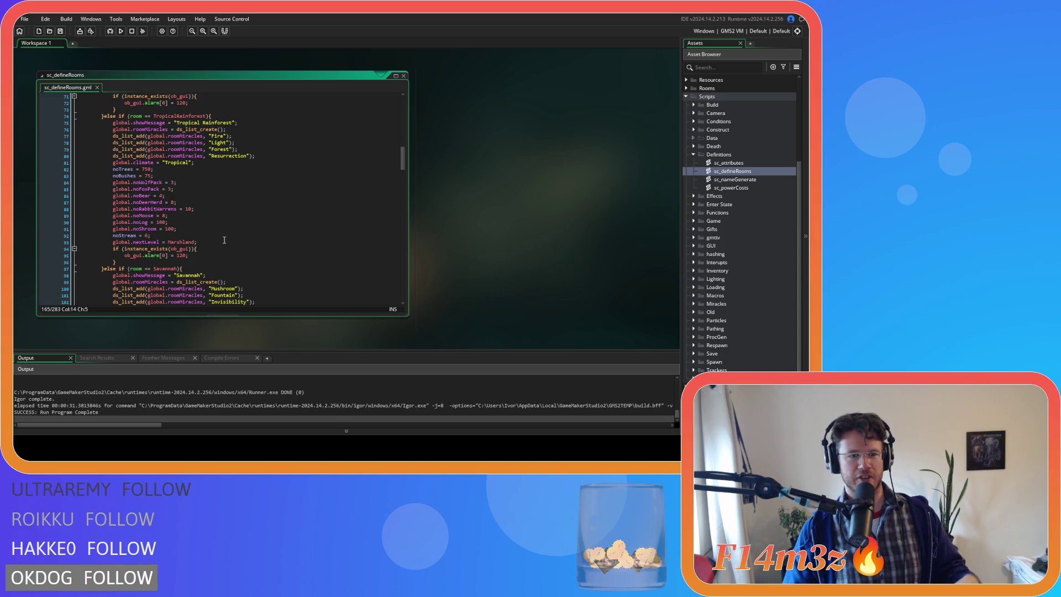
scroll(225, 240, down, 14)
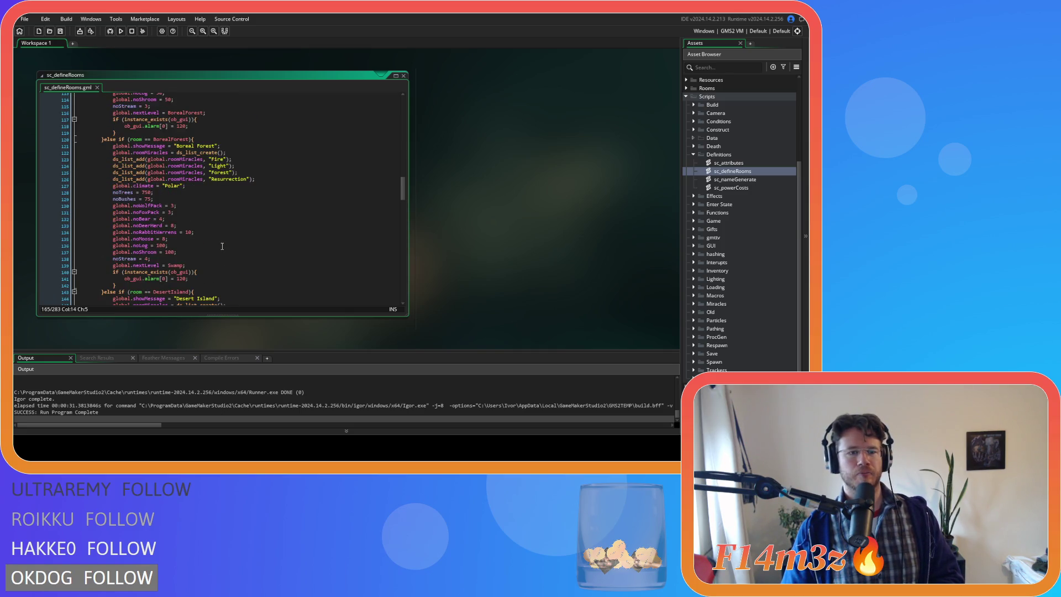
scroll(222, 246, down, 4)
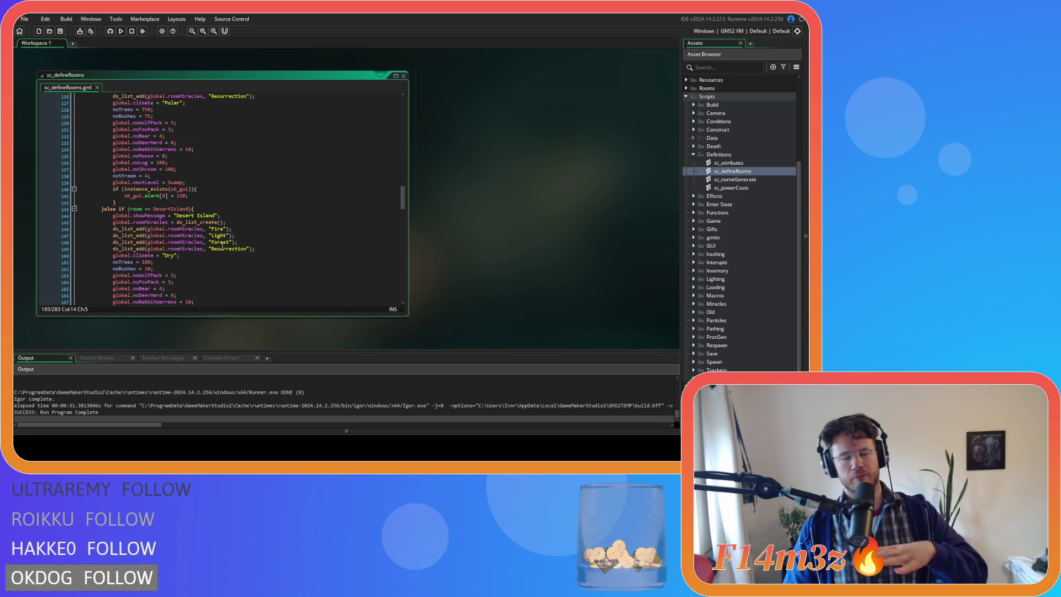
scroll(222, 246, down, 2)
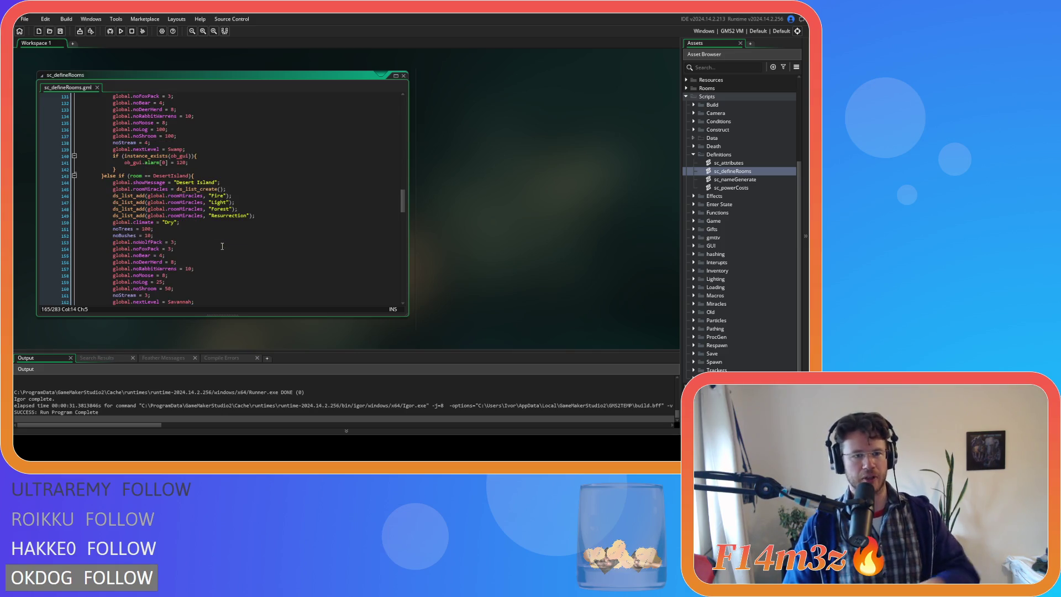
scroll(222, 246, up, 7)
scroll(113, 297, down, 2)
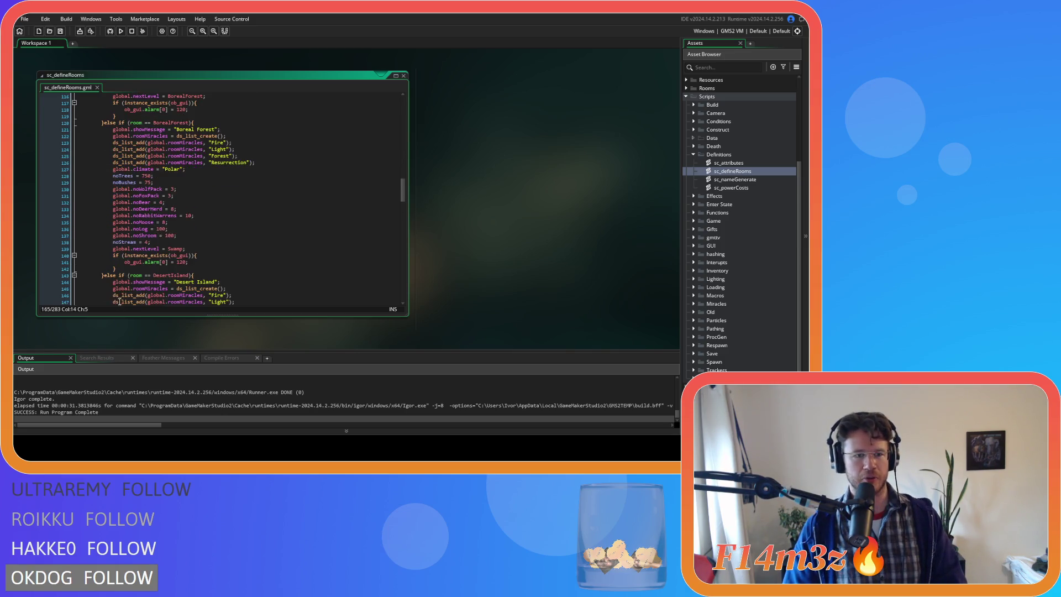
mouse_move(128, 273)
mouse_down()
mouse_move(113, 271)
mouse_move(98, 125)
mouse_up()
key(Delete)
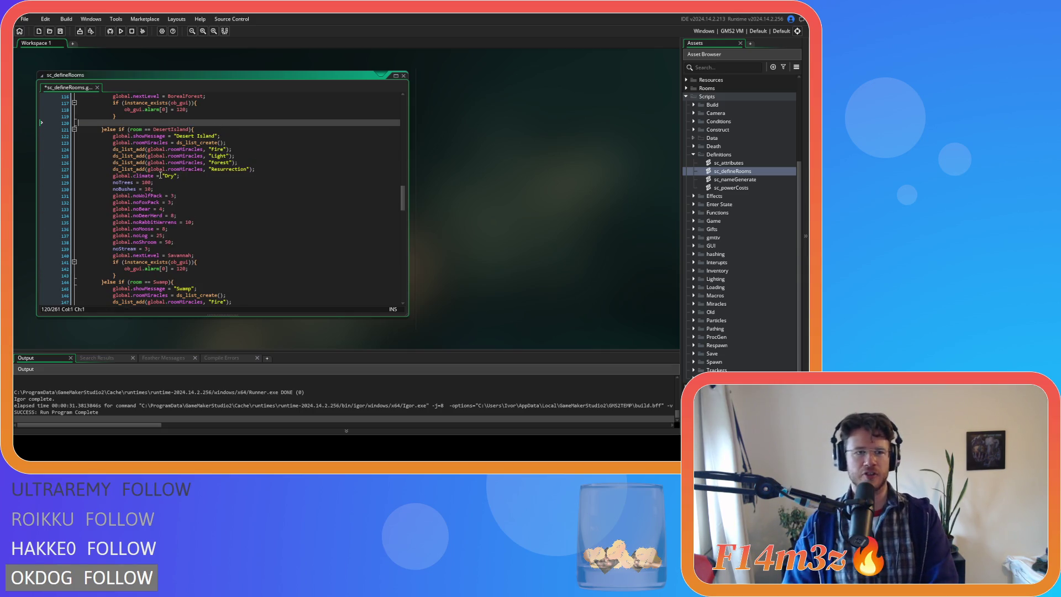
key(BackSpace)
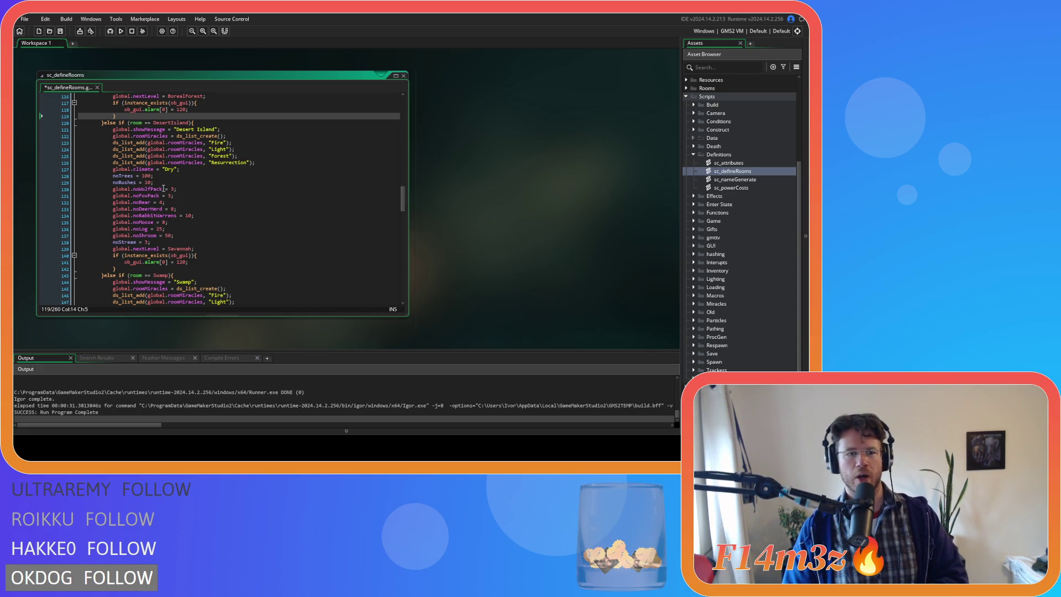
scroll(175, 270, down, 8)
scroll(176, 270, up, 8)
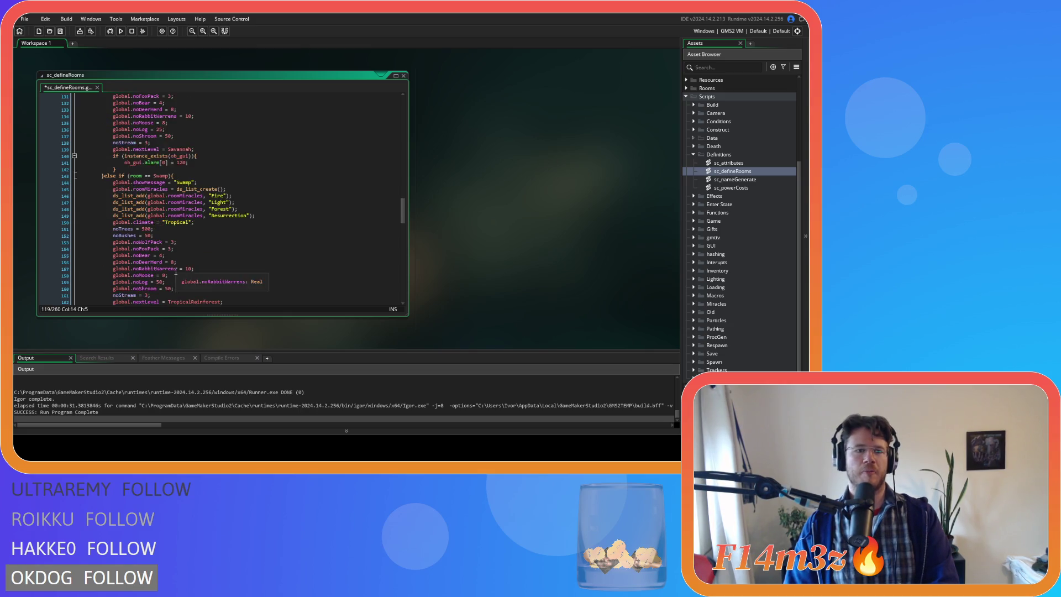
scroll(176, 271, up, 2)
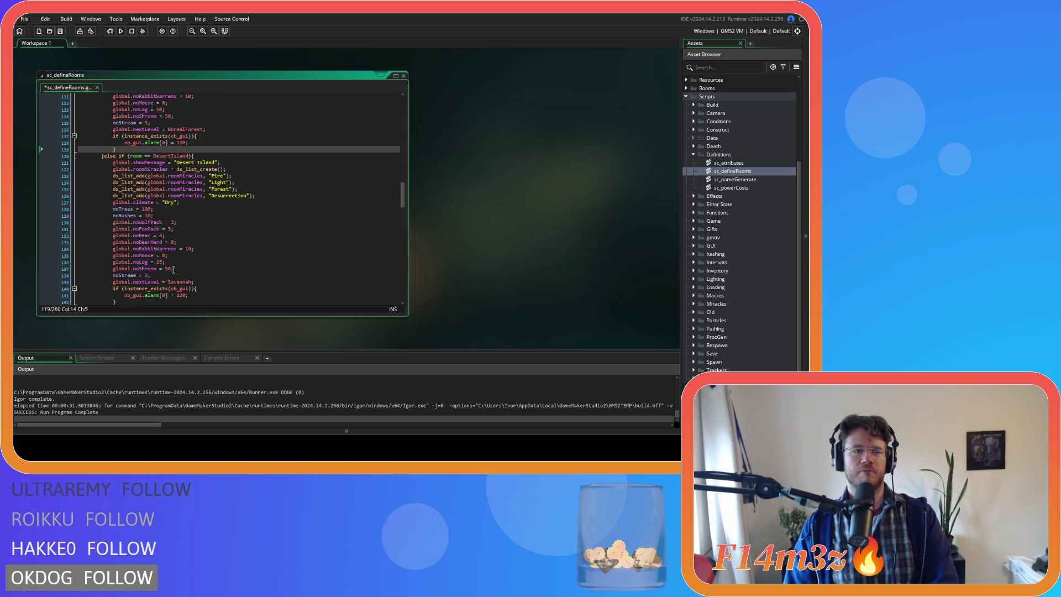
scroll(159, 261, down, 8)
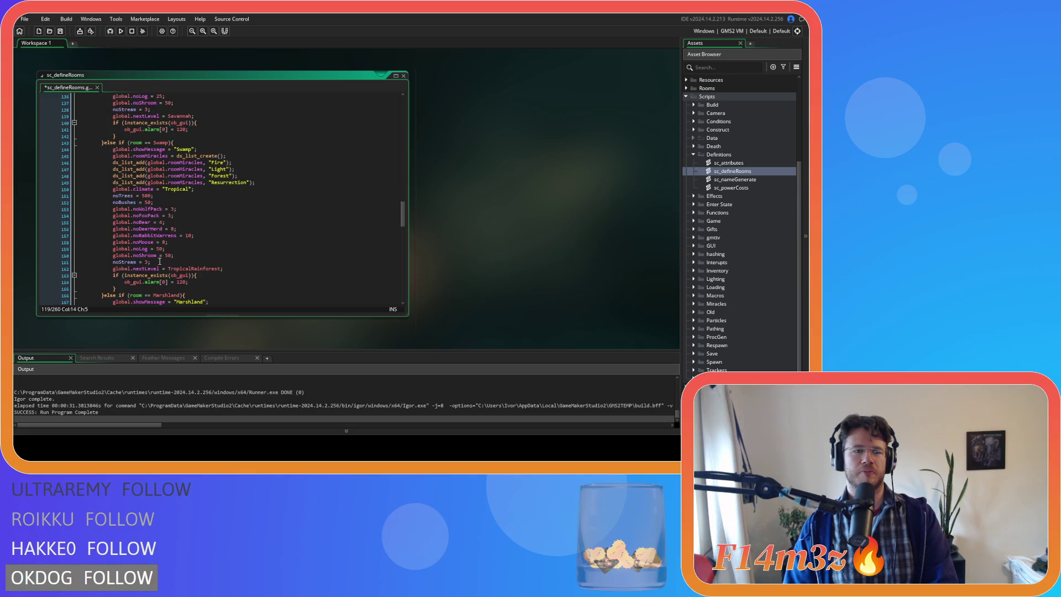
scroll(159, 262, down, 2)
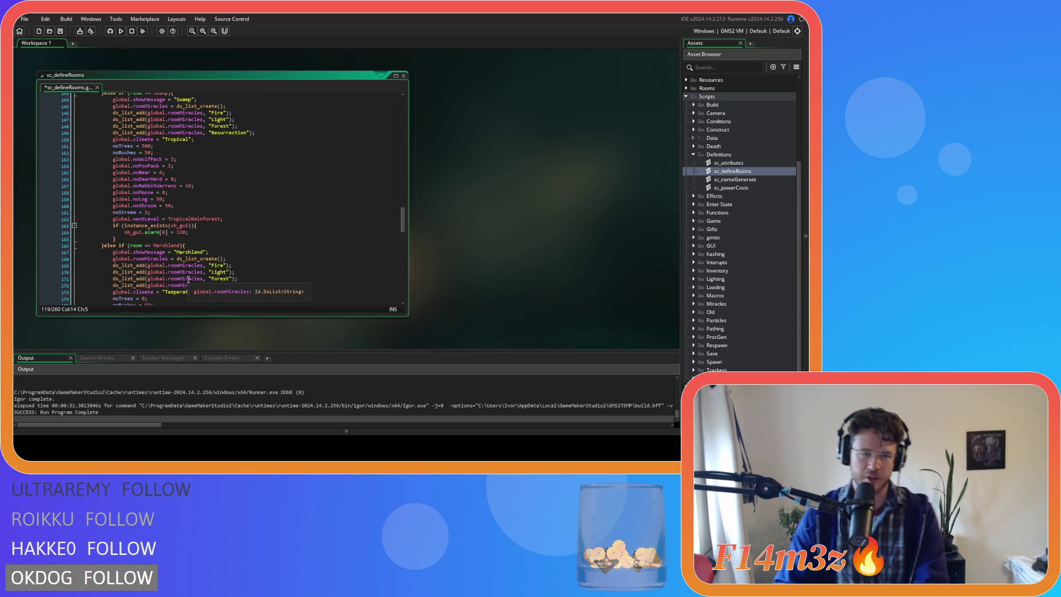
scroll(175, 245, down, 2)
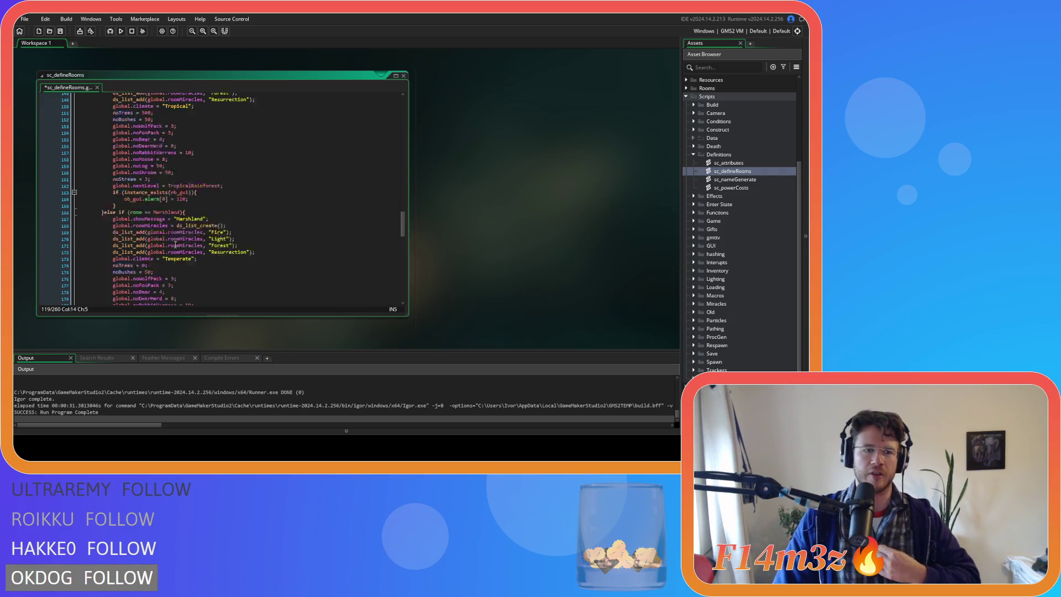
scroll(176, 243, up, 3)
scroll(176, 243, up, 10)
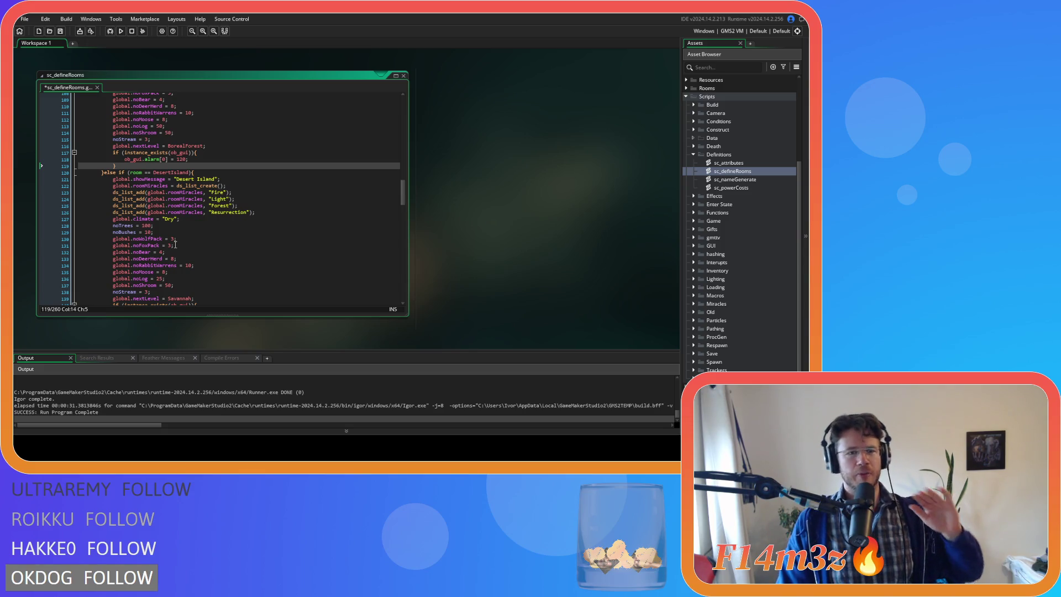
scroll(176, 244, up, 5)
scroll(176, 244, up, 17)
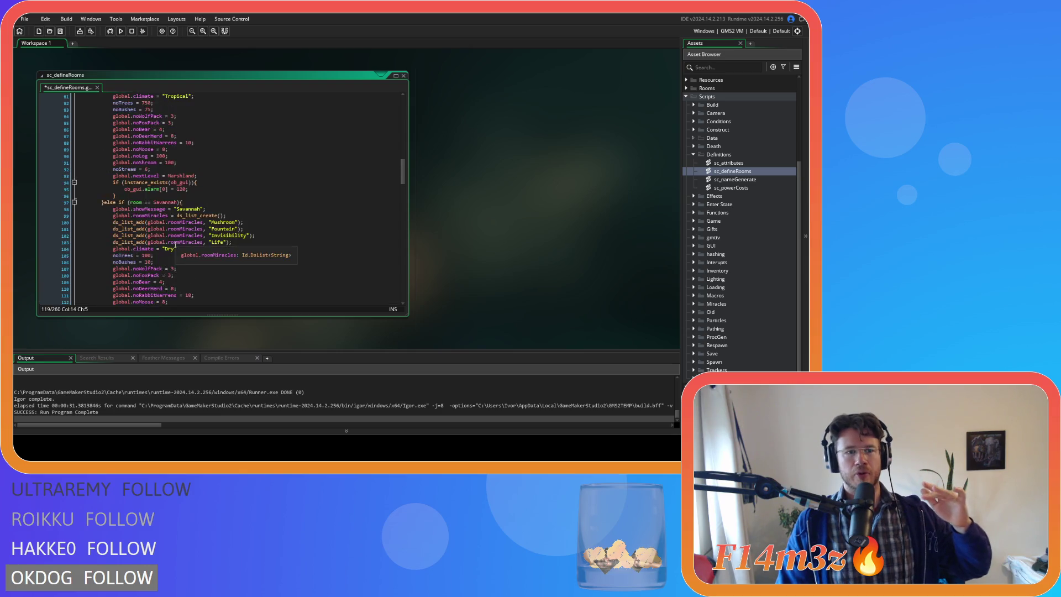
scroll(175, 245, up, 2)
scroll(175, 244, down, 2)
scroll(175, 245, up, 2)
scroll(175, 245, down, 14)
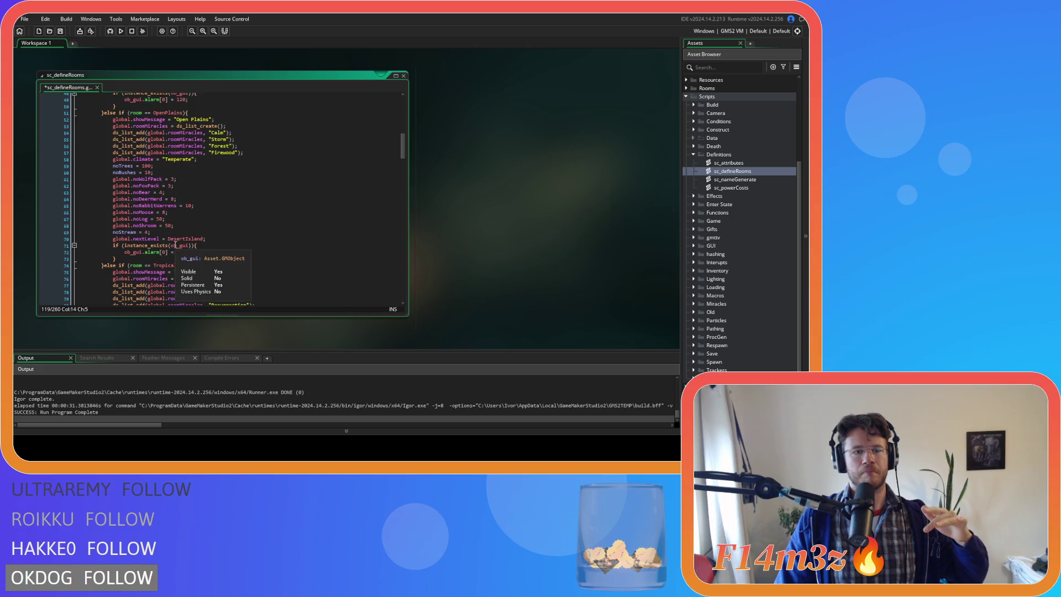
scroll(206, 233, down, 12)
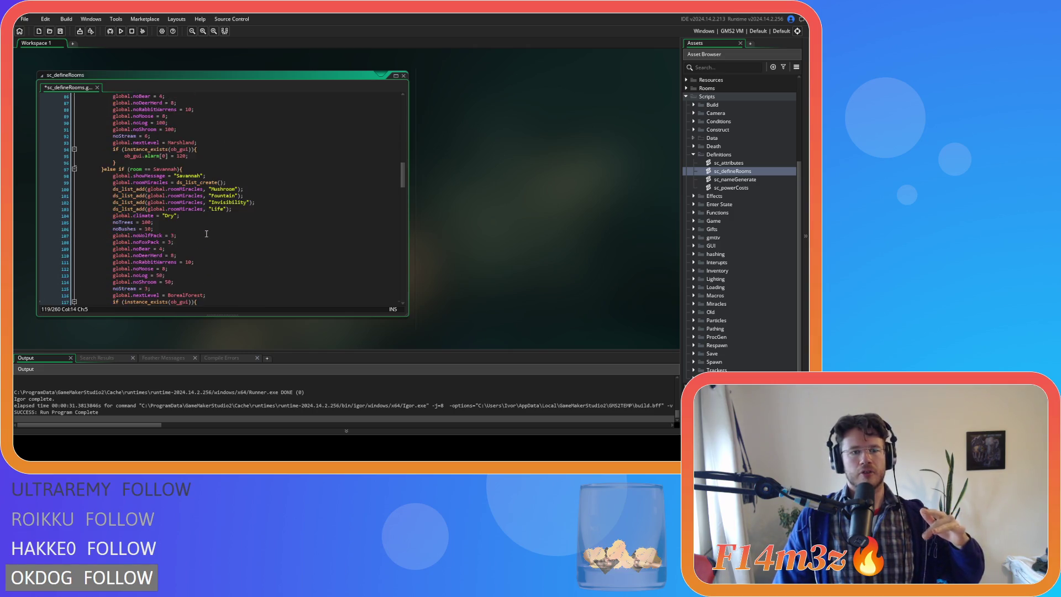
scroll(207, 234, down, 4)
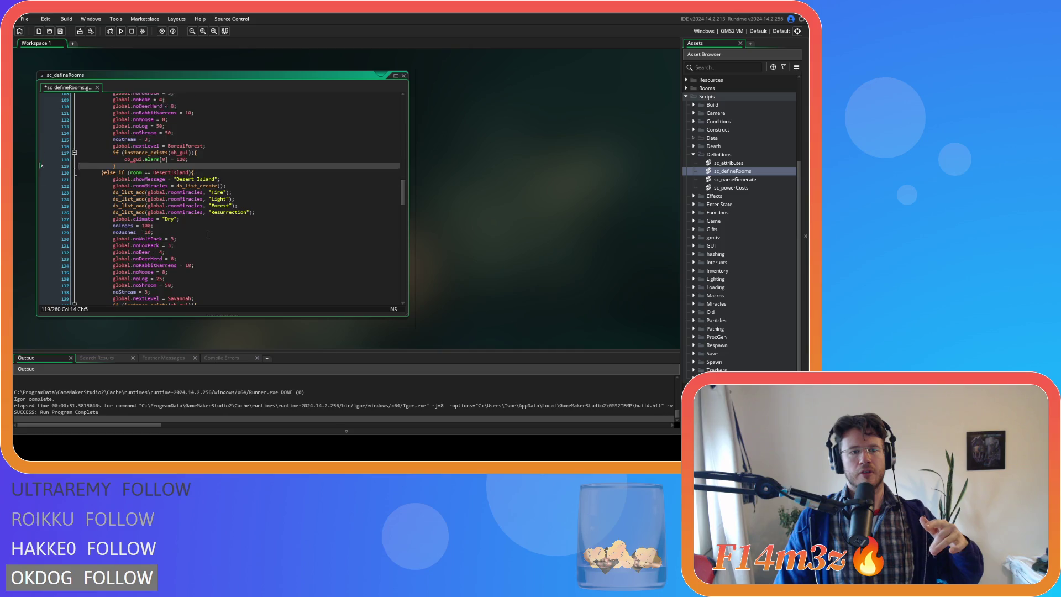
scroll(208, 233, up, 20)
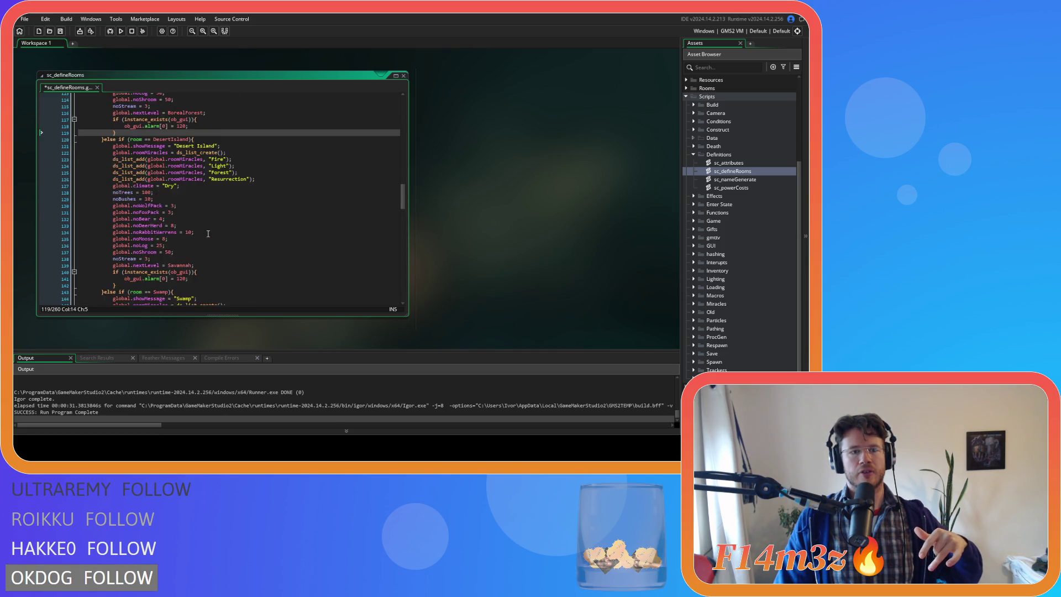
scroll(207, 234, up, 3)
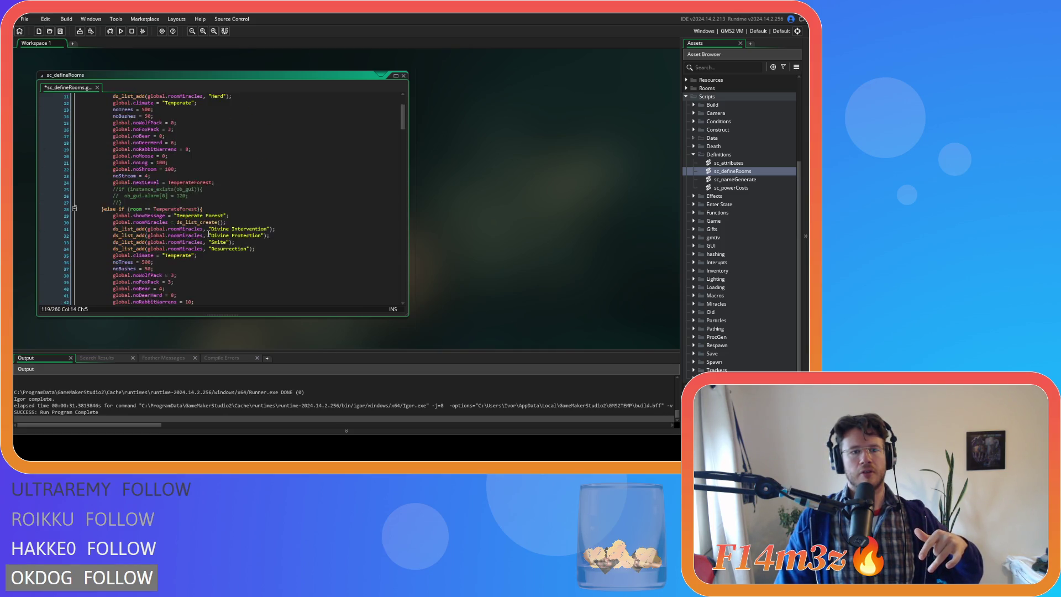
scroll(208, 234, up, 3)
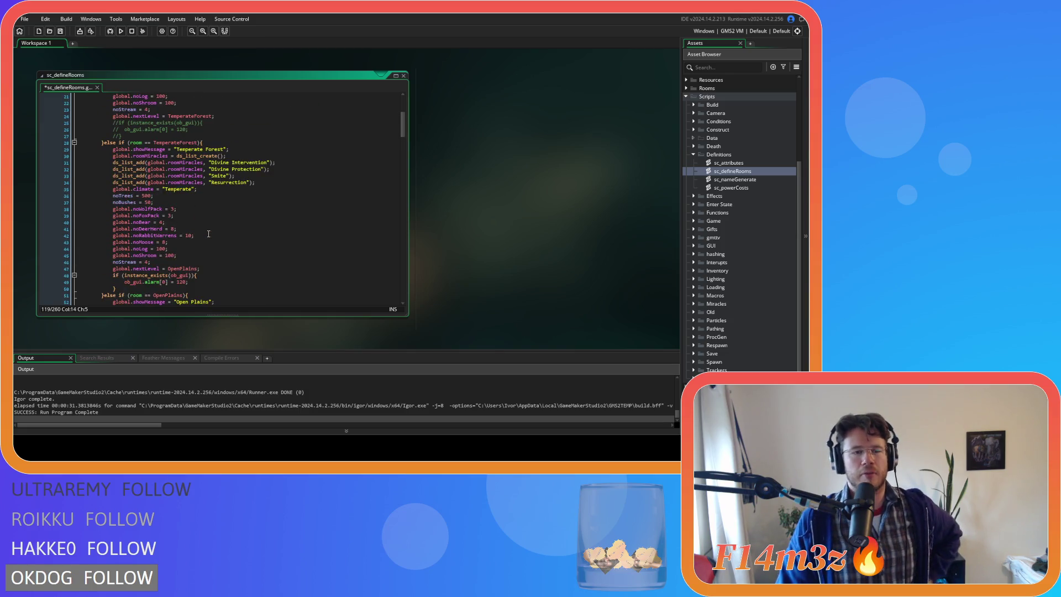
scroll(208, 234, down, 5)
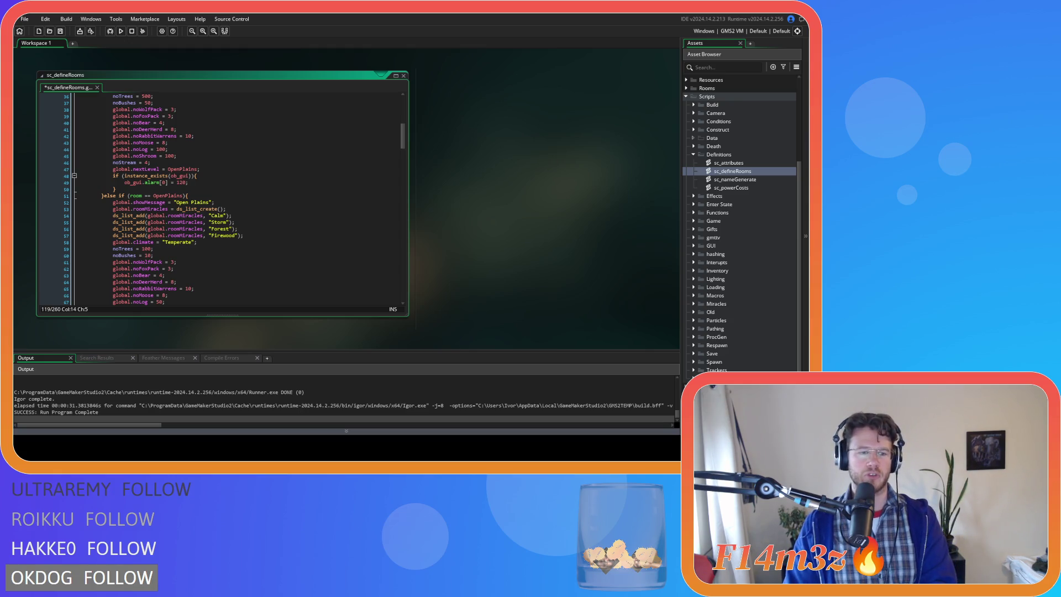
scroll(244, 256, down, 5)
scroll(243, 255, up, 5)
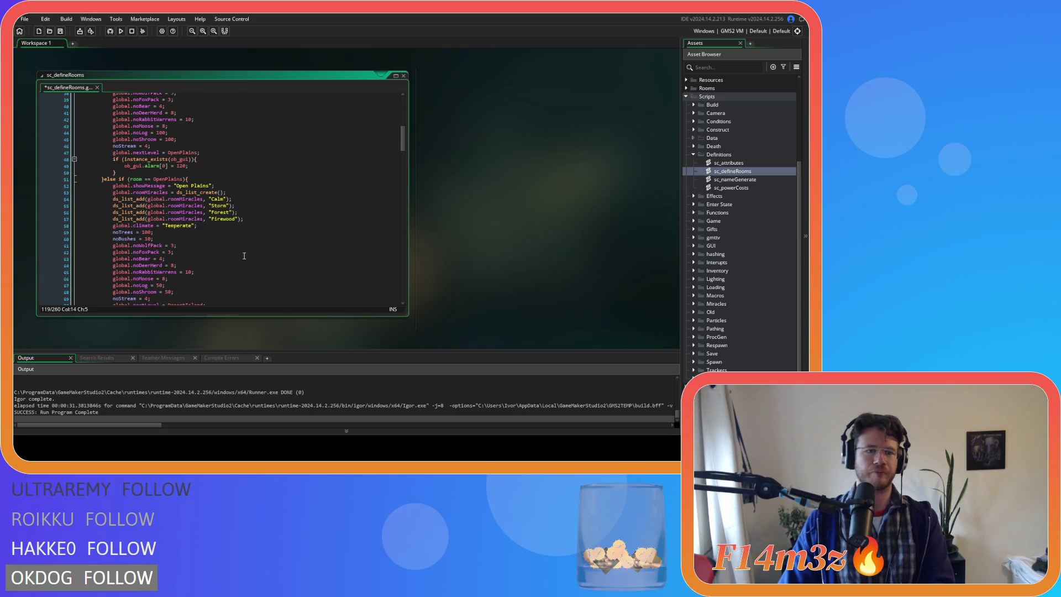
scroll(244, 256, up, 4)
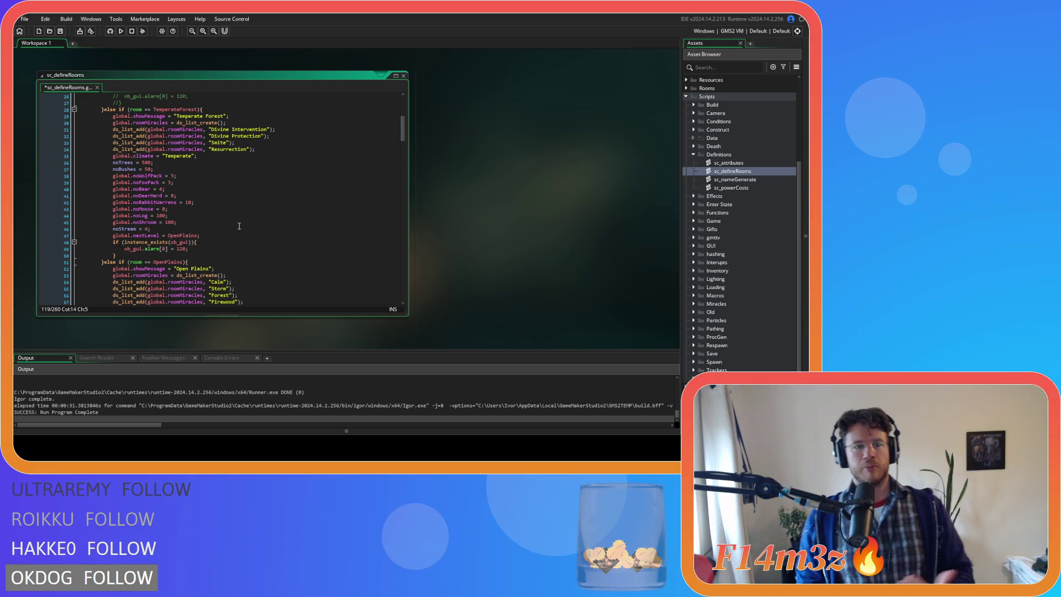
scroll(240, 225, down, 10)
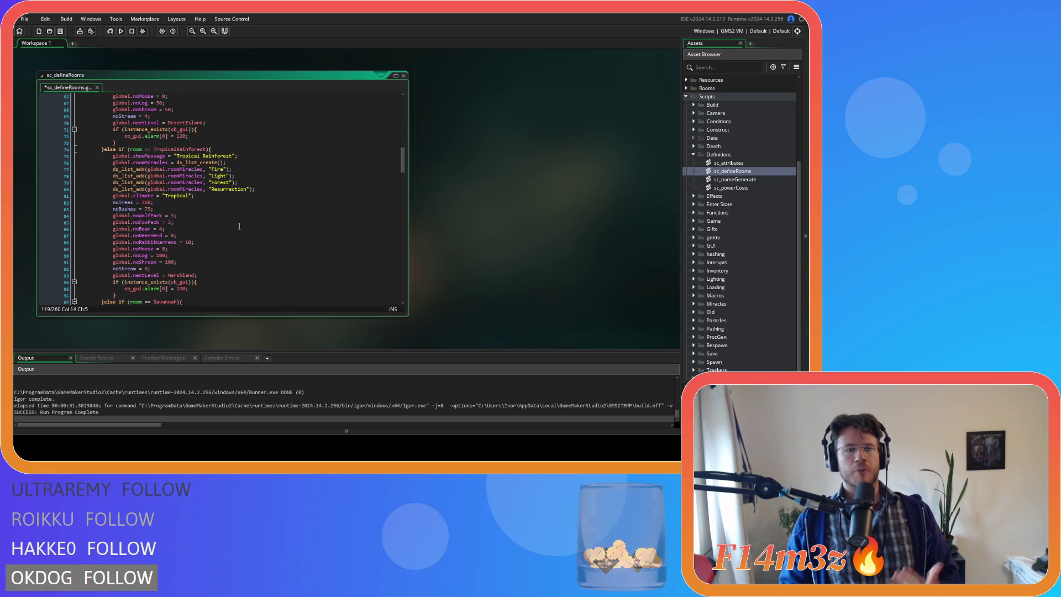
scroll(239, 226, down, 3)
scroll(239, 225, down, 4)
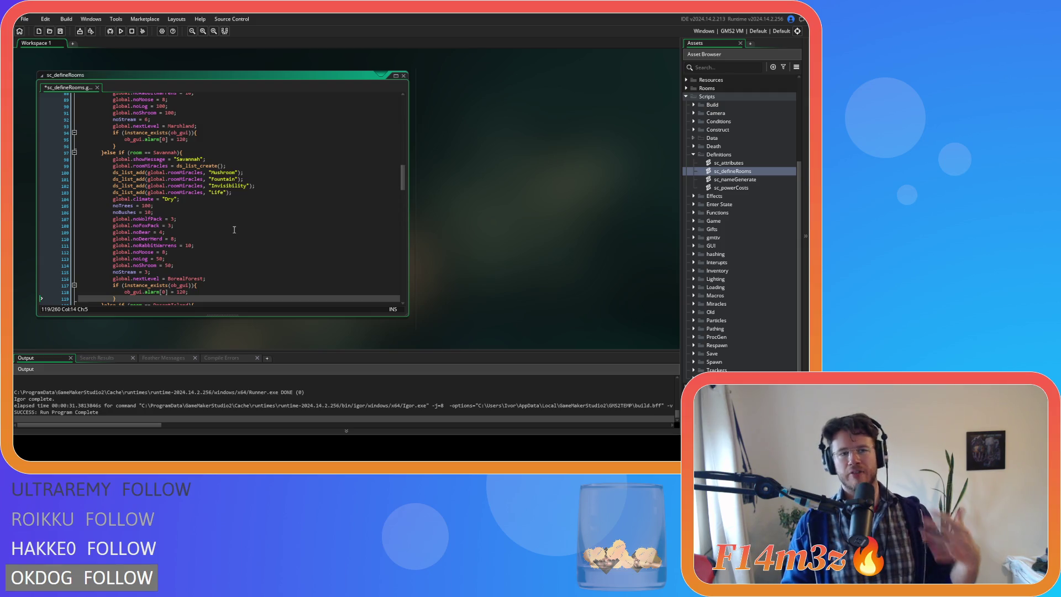
scroll(234, 229, down, 1)
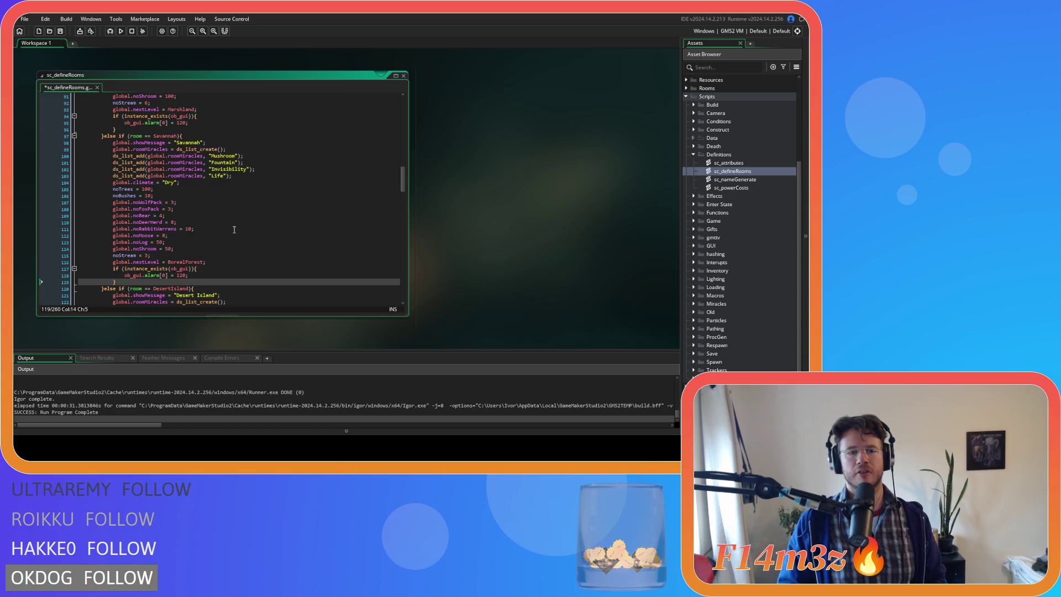
scroll(210, 253, down, 3)
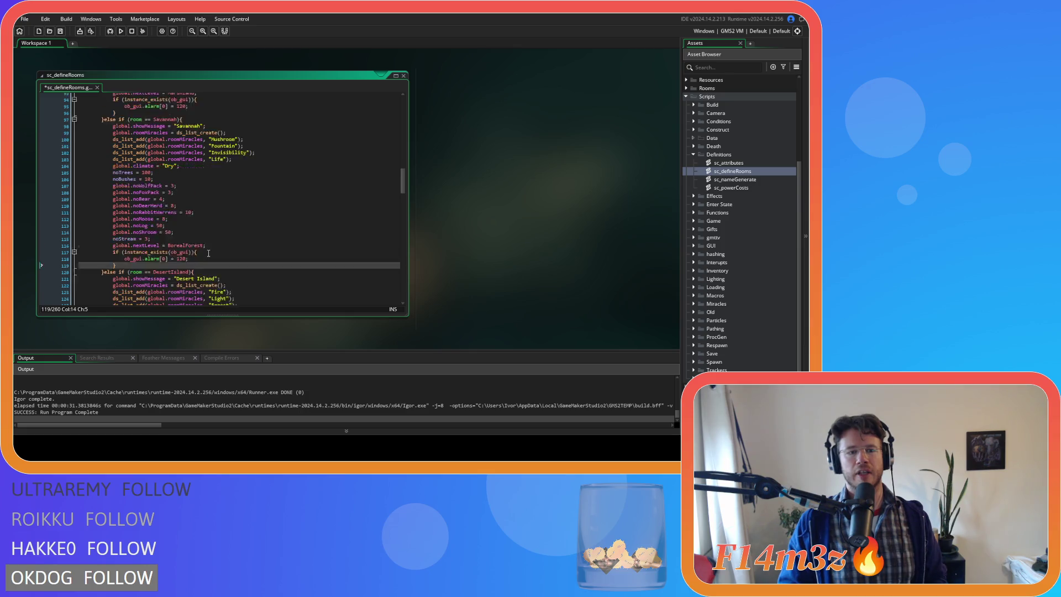
scroll(214, 254, up, 4)
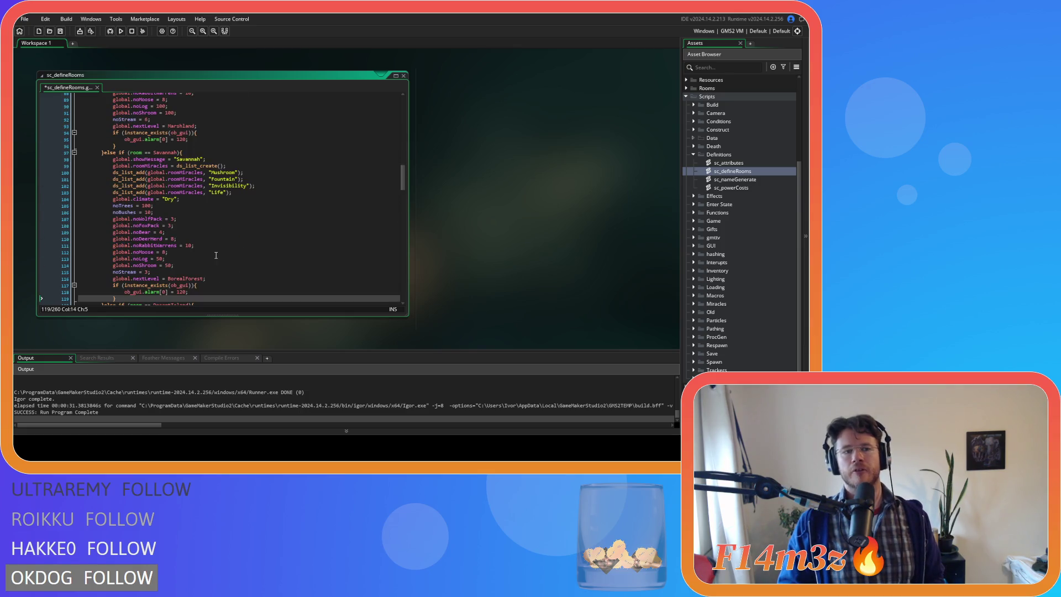
scroll(216, 256, down, 2)
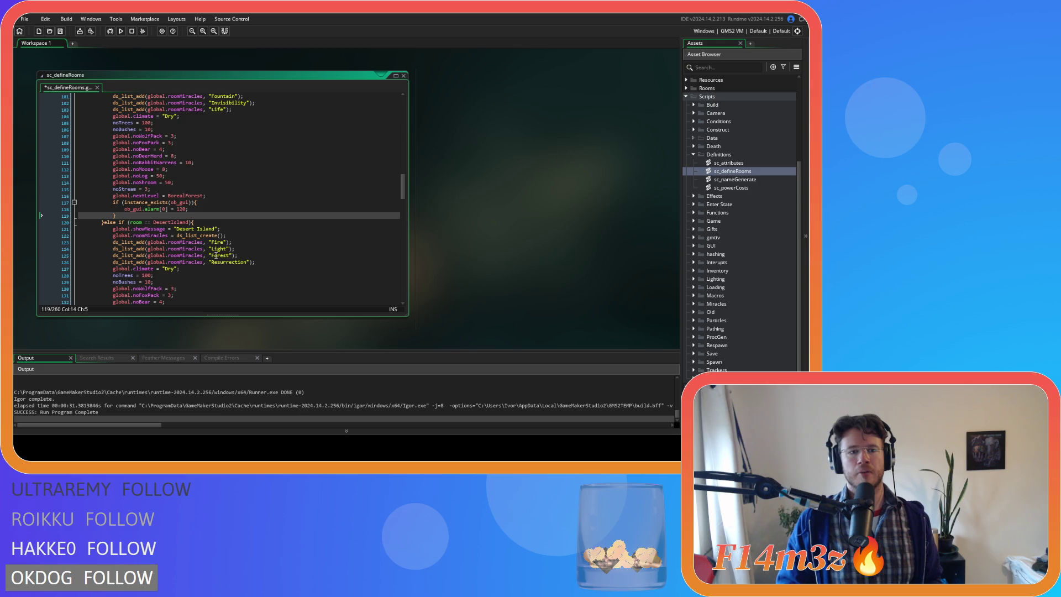
scroll(216, 255, up, 3)
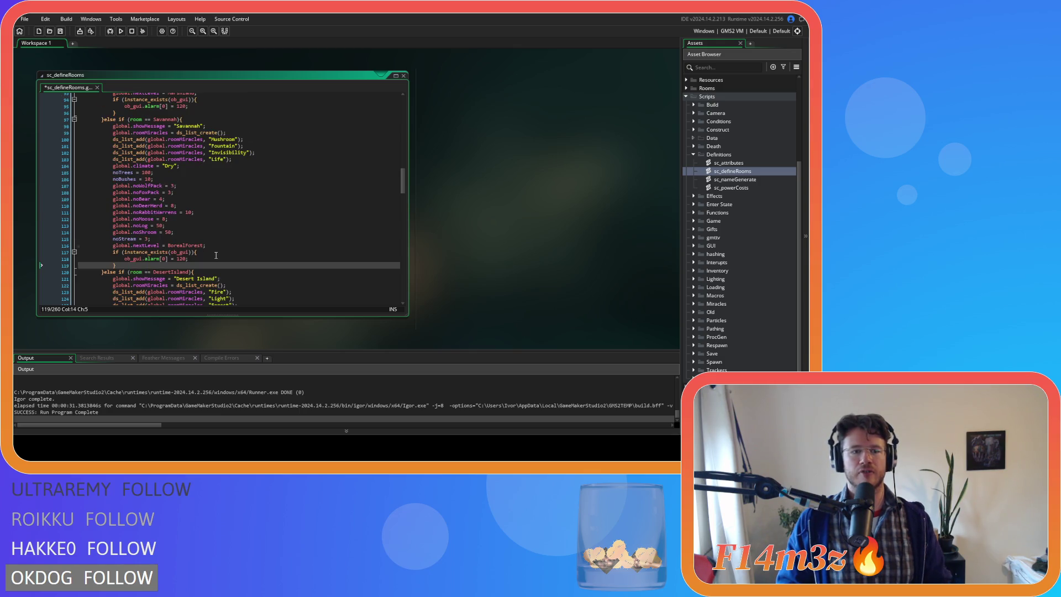
scroll(216, 256, down, 15)
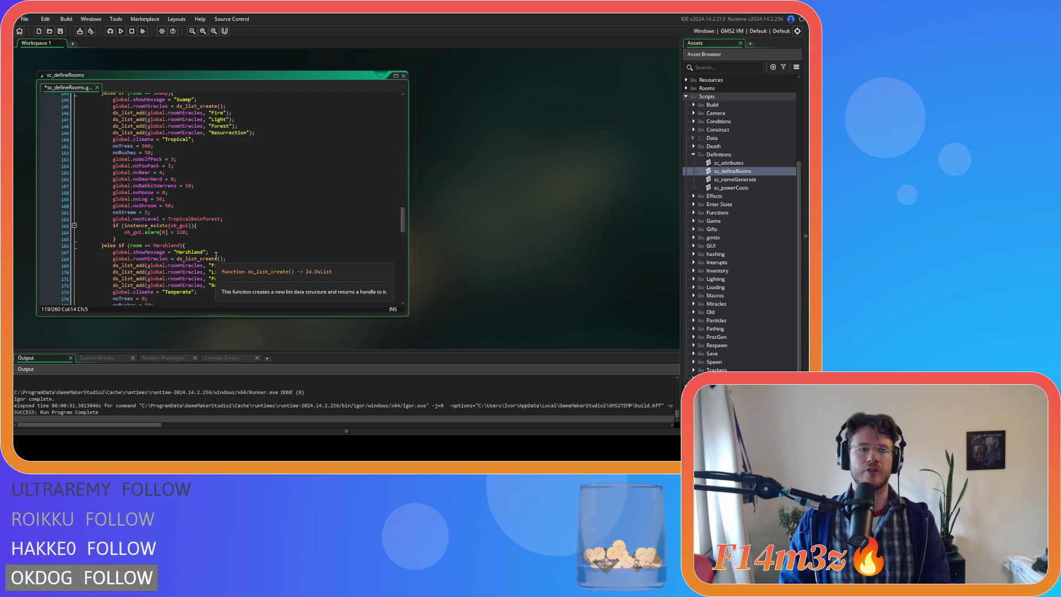
scroll(216, 256, down, 8)
Step: Paste the Boreal Forest block on a new line above Arctic Tundra and save
click(133, 226)
key(Return)
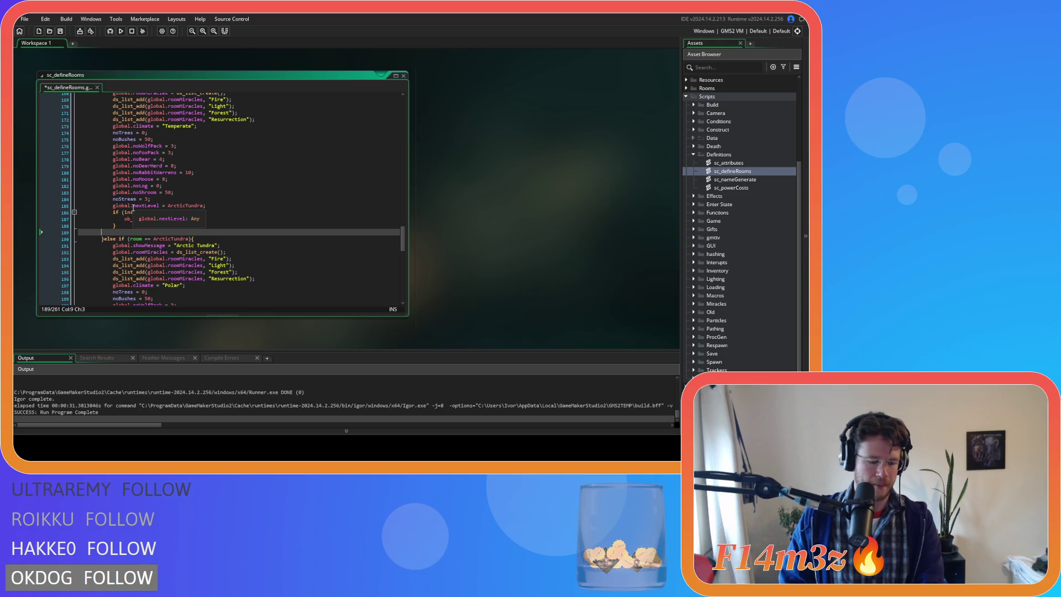
key(ctrl+v)
key(ctrl+s)
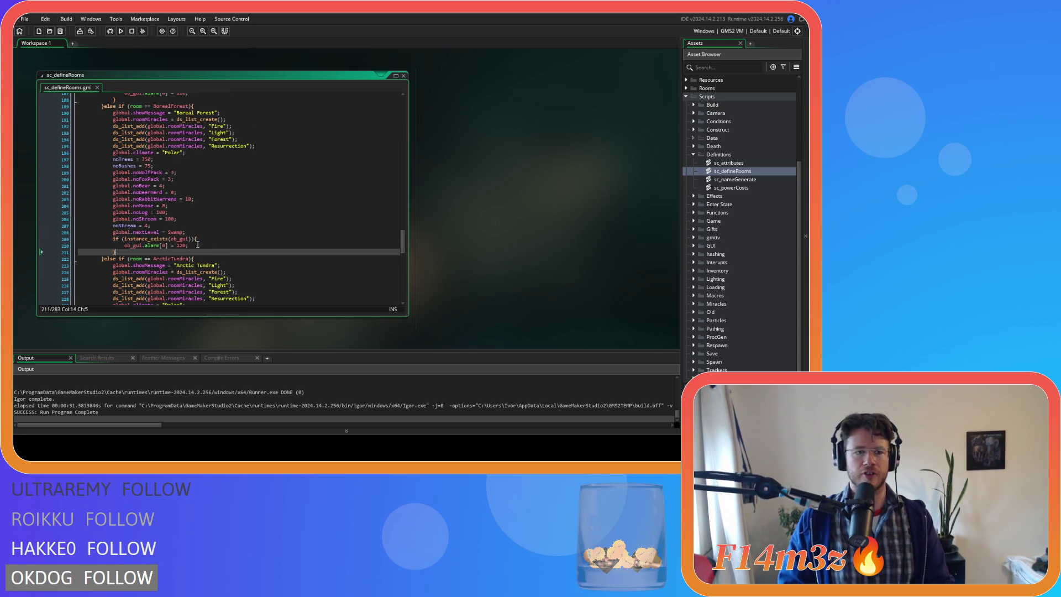
Step: Review the pasted Boreal Forest block's animal settings and its Forest miracle entry
click(230, 218)
click(213, 182)
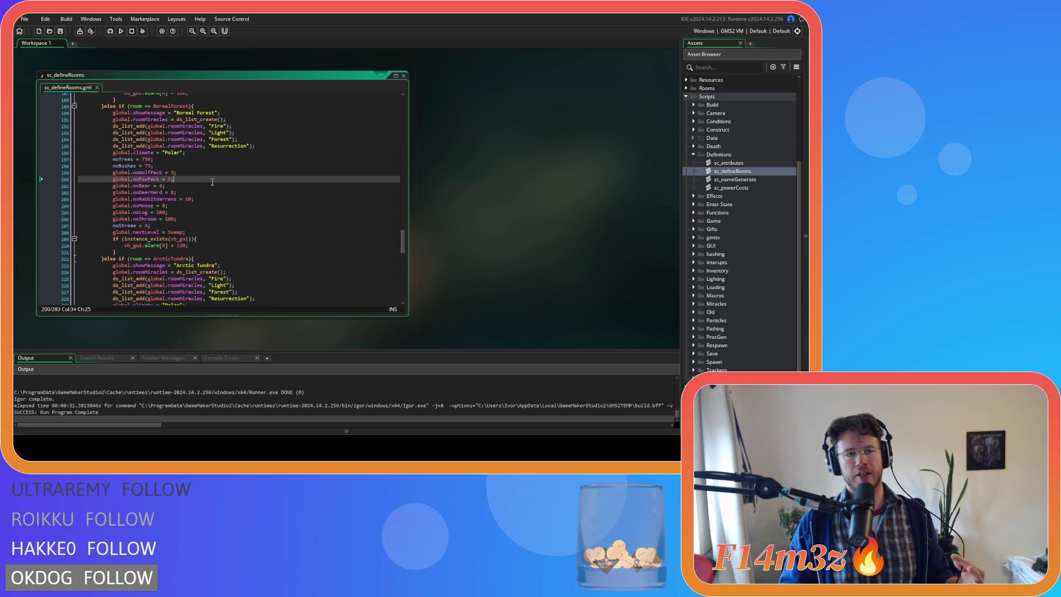
click(202, 139)
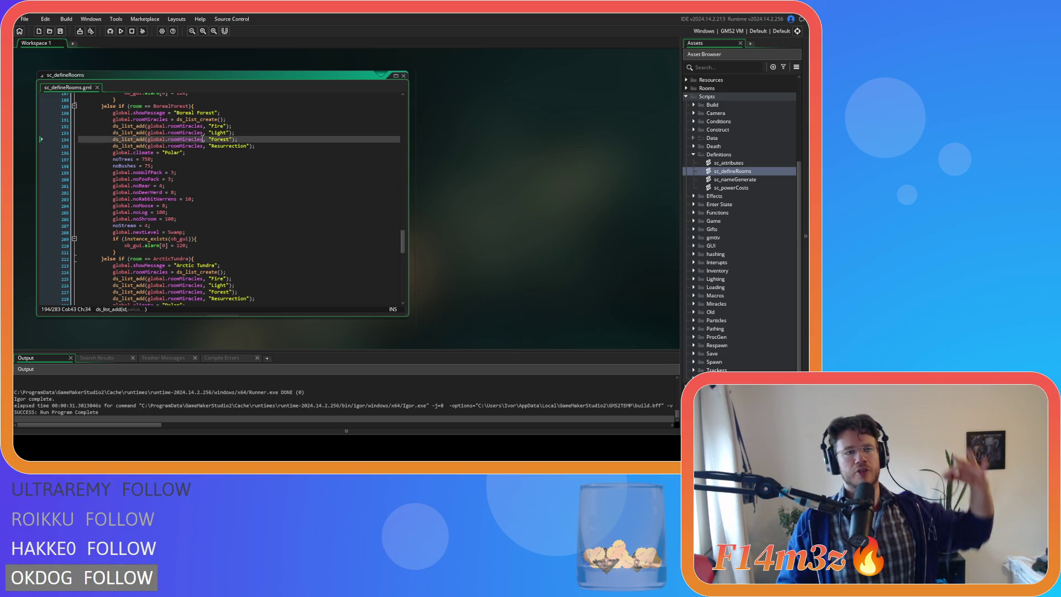
mouse_move(205, 140)
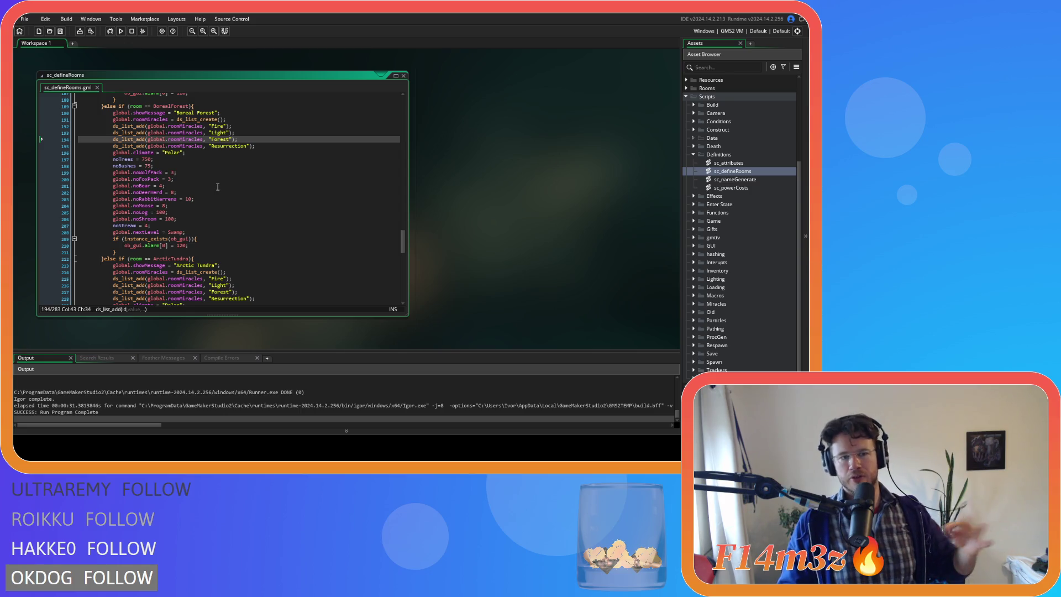
scroll(218, 211, up, 1)
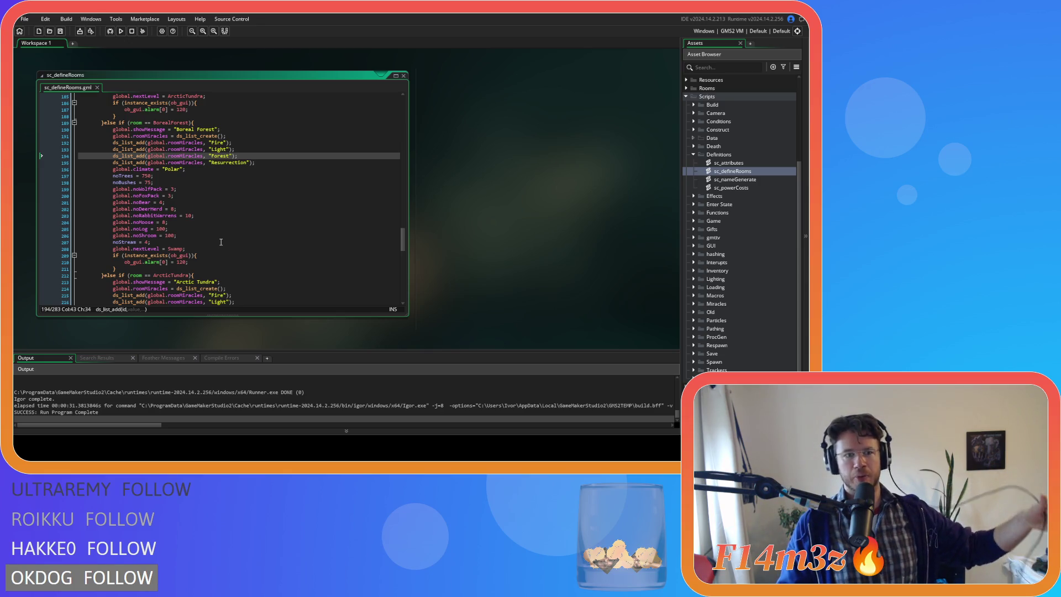
mouse_move(186, 253)
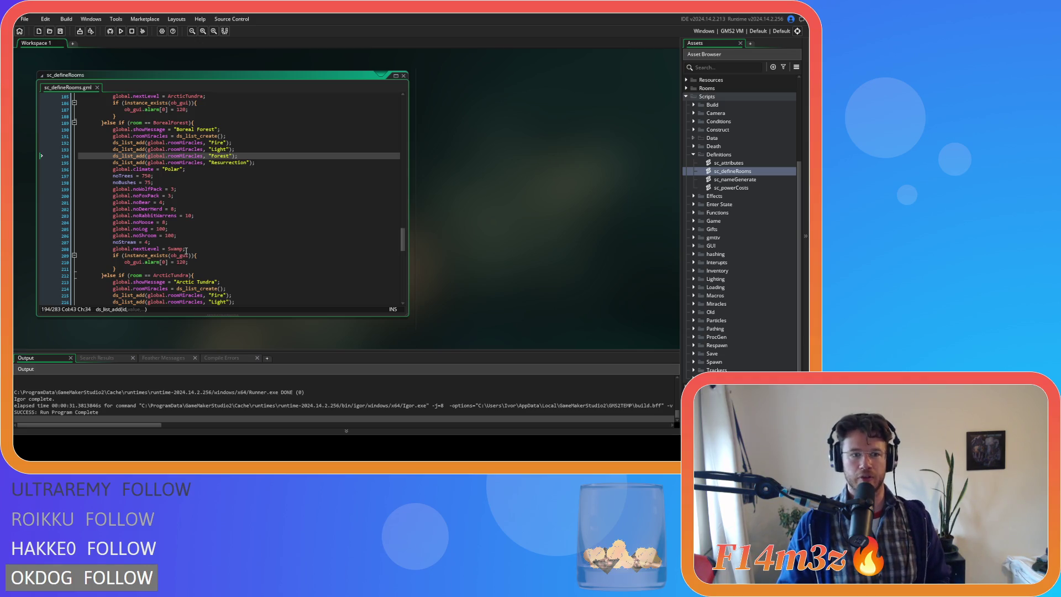
click(243, 276)
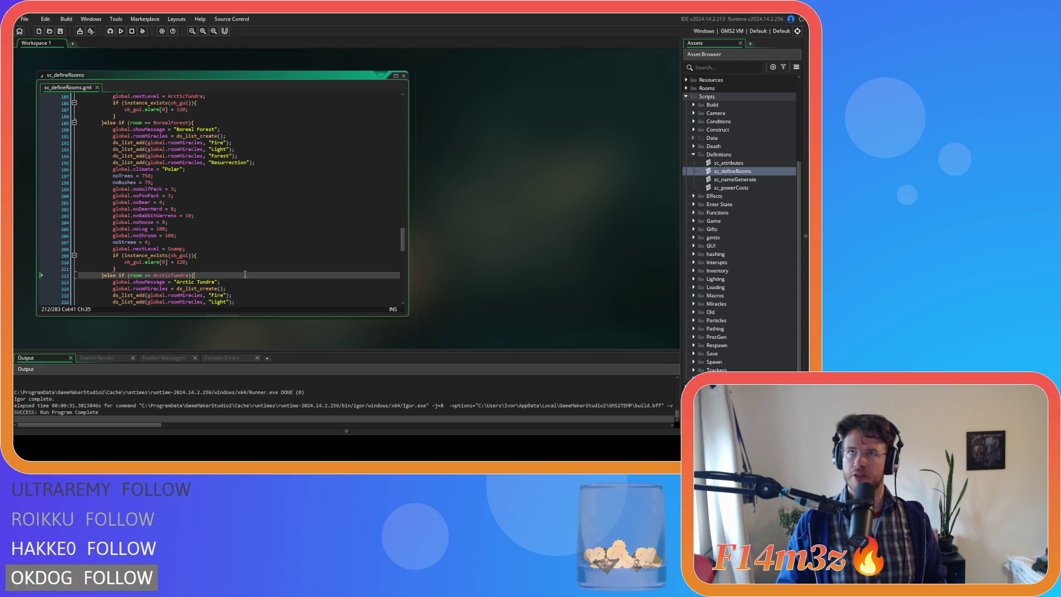
click(253, 235)
click(234, 255)
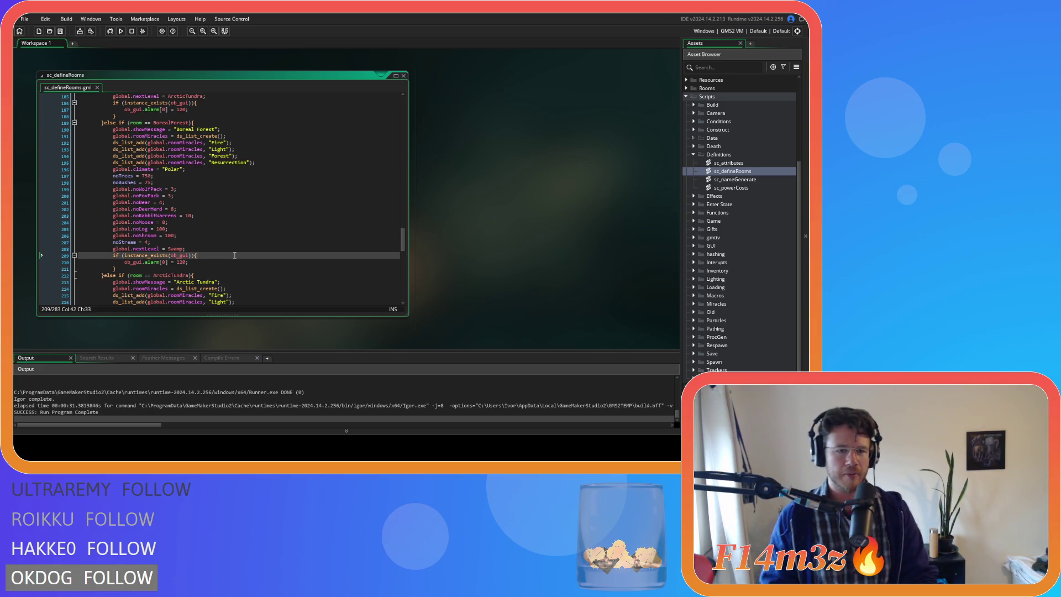
scroll(302, 275, down, 3)
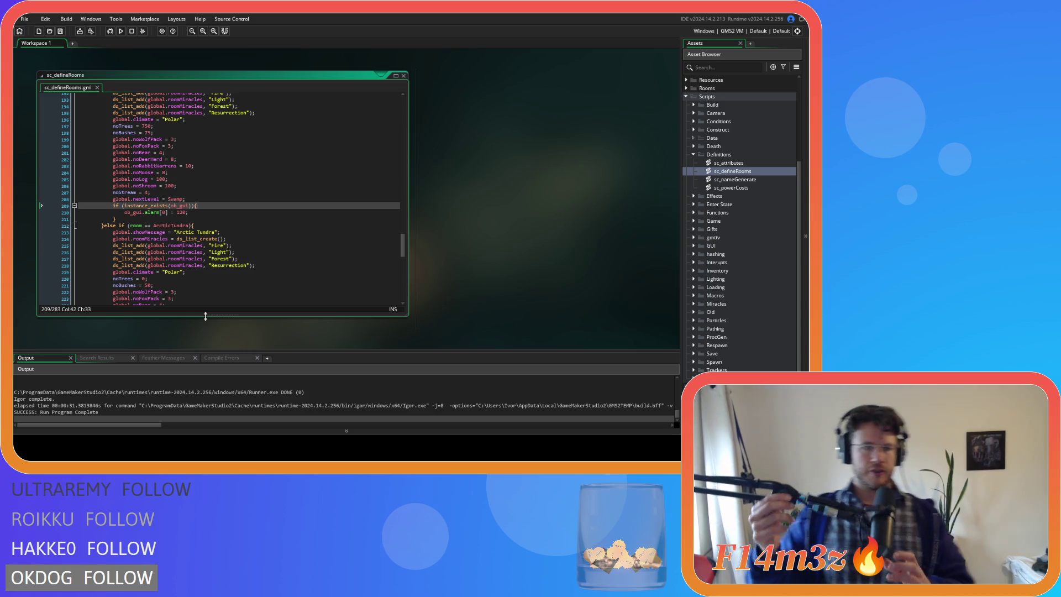
scroll(203, 256, up, 5)
click(211, 205)
scroll(227, 248, down, 14)
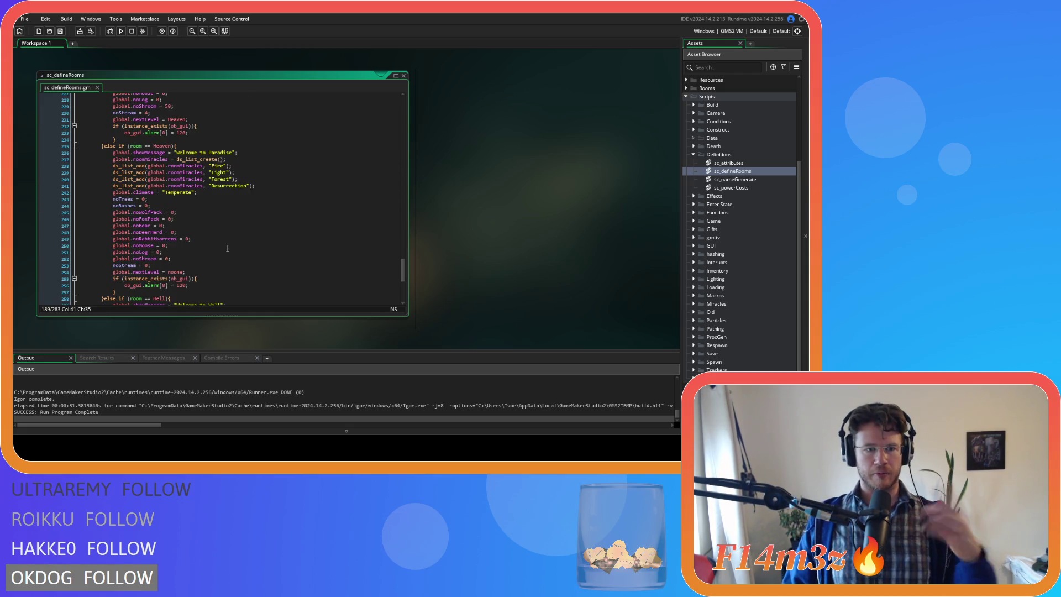
scroll(309, 249, up, 6)
drag(402, 254, 383, 82)
click(326, 215)
scroll(326, 215, down, 8)
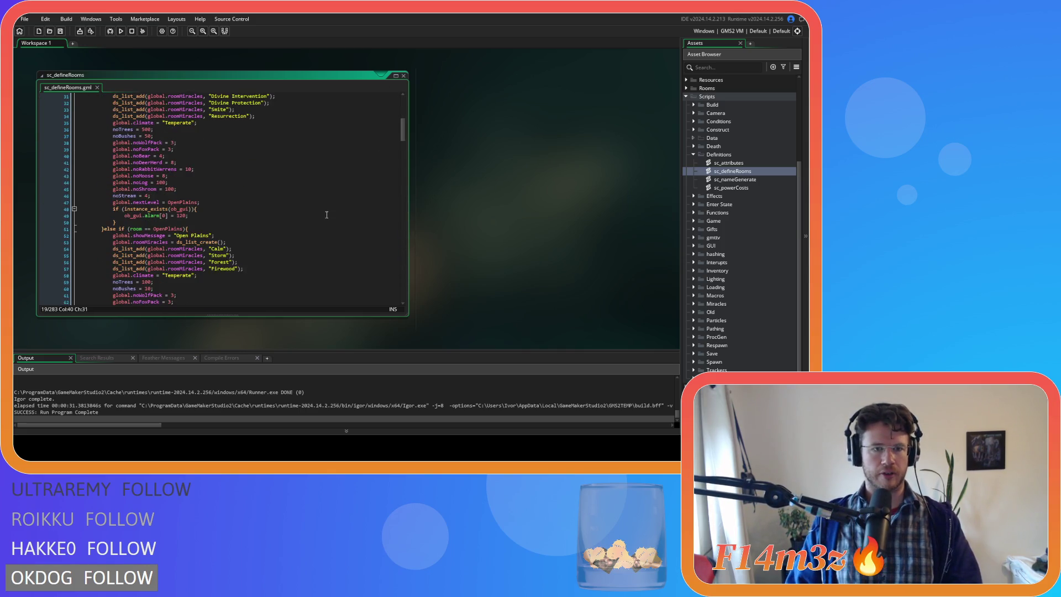
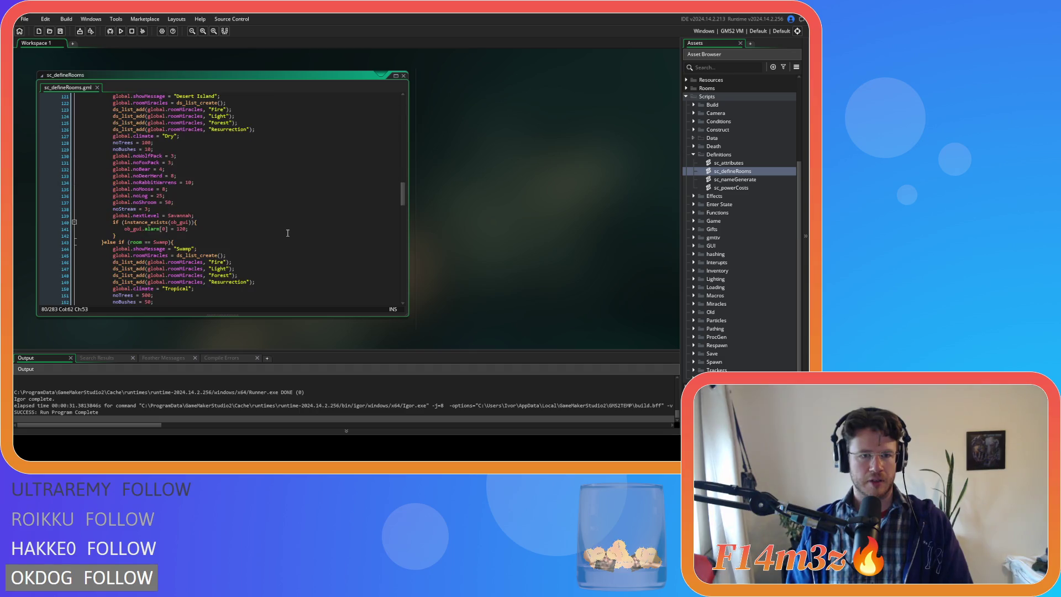
Step: Select the Savannah room's four miracle lines: Mushroom, Fountain, Invisibility and Life
scroll(287, 232, down, 3)
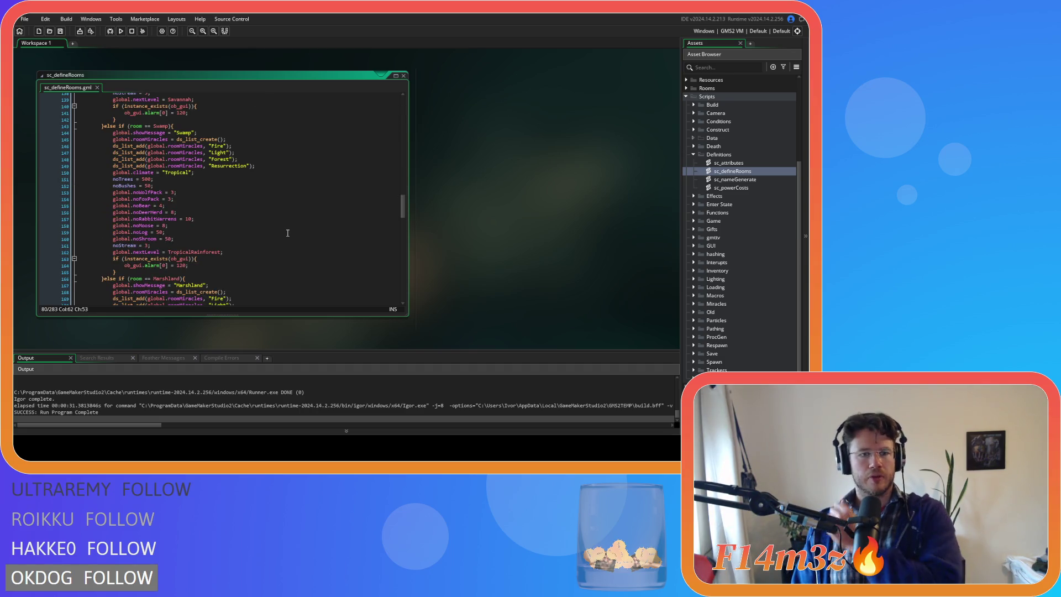
scroll(288, 233, down, 3)
scroll(287, 233, down, 3)
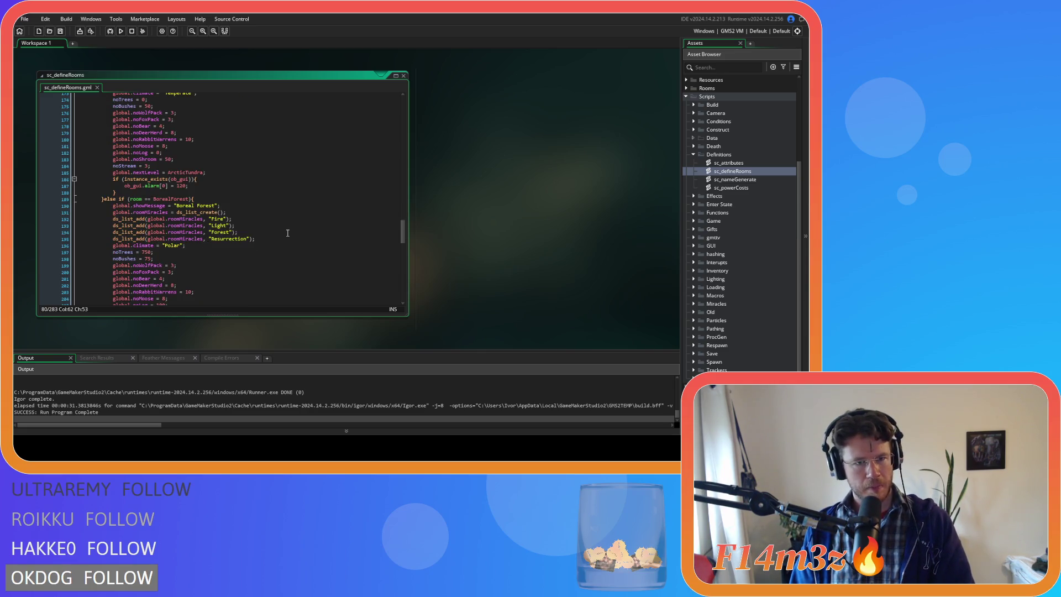
scroll(287, 232, down, 6)
scroll(287, 233, down, 8)
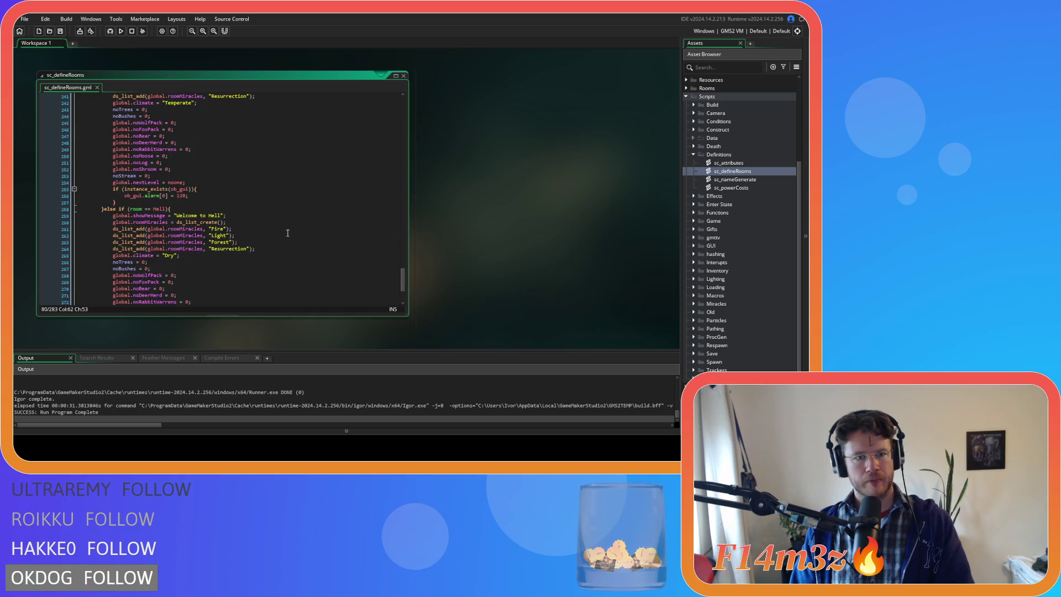
drag(402, 278, 403, 165)
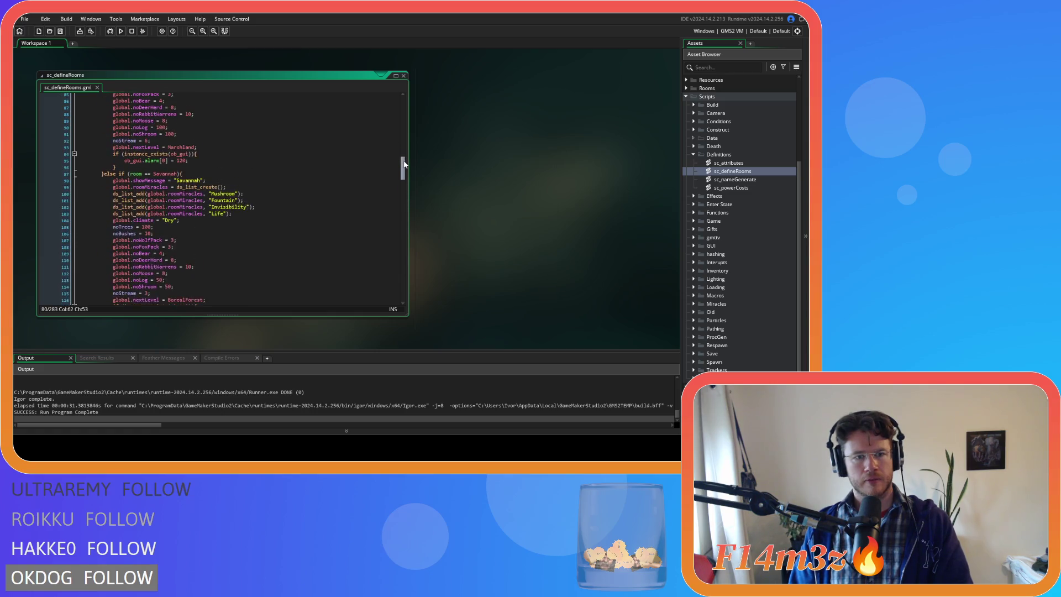
mouse_move(241, 230)
mouse_down()
mouse_move(104, 205)
mouse_move(113, 208)
mouse_up()
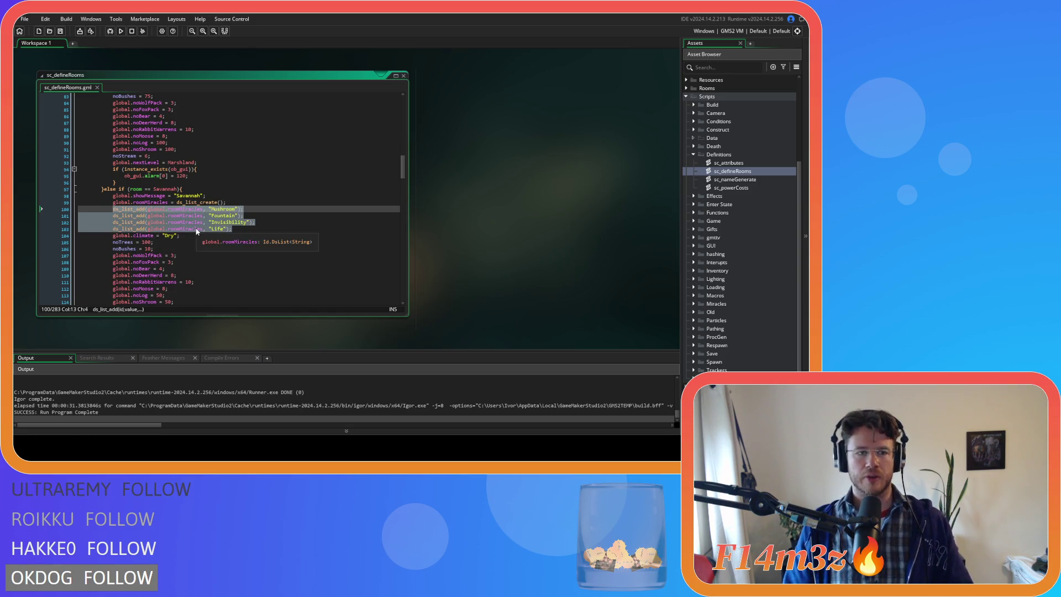
Step: Move Mushroom, Fountain, Invisibility, Life into Tropical Rainforest and remove its old Fire–Resurrection entries
key(ctrl+v)
scroll(275, 208, up, 6)
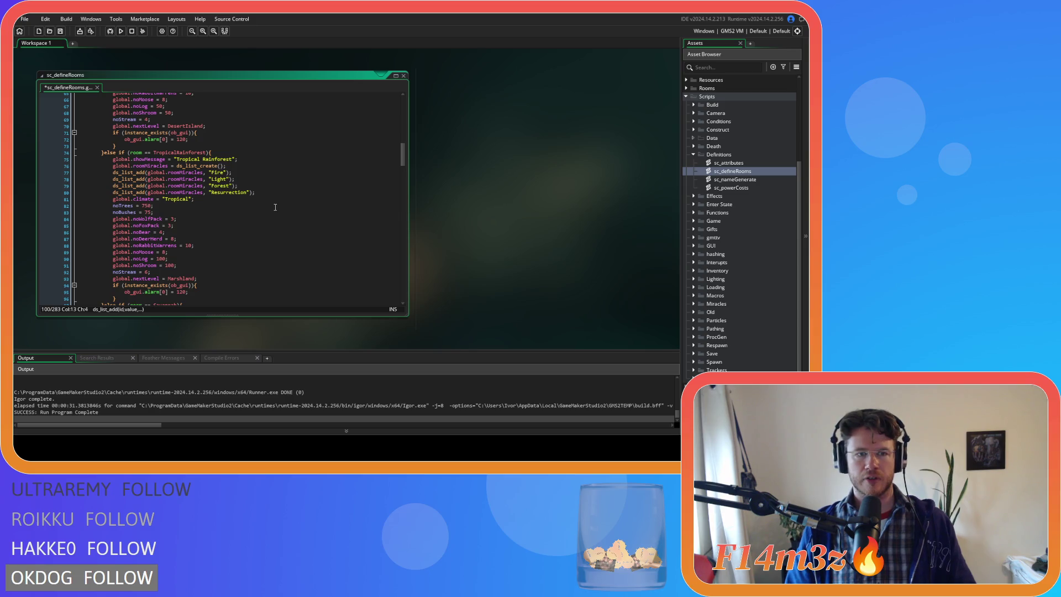
click(240, 165)
key(ctrl+v)
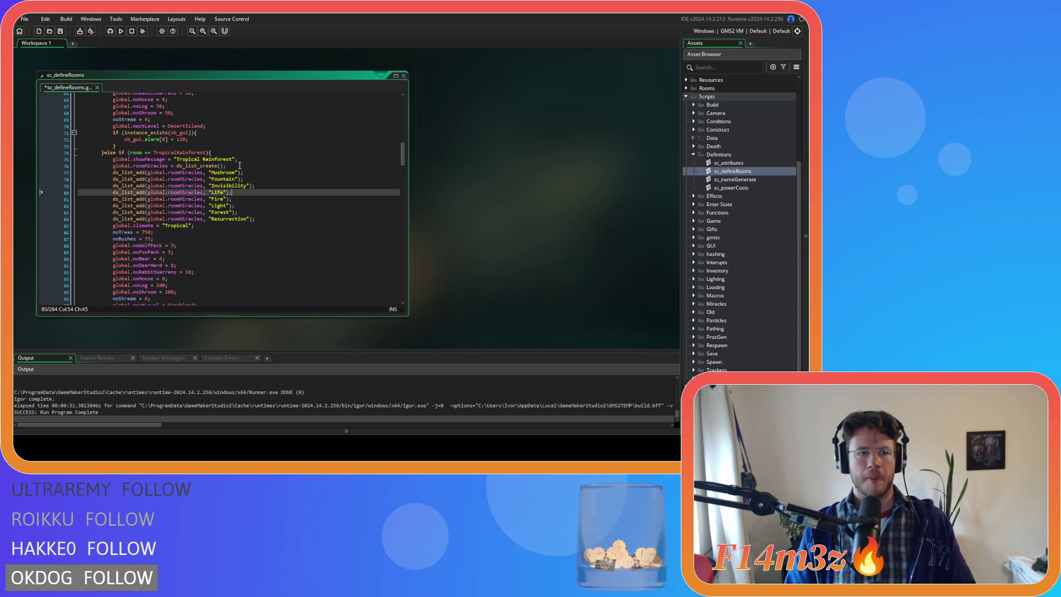
mouse_move(255, 219)
mouse_down()
mouse_move(105, 194)
mouse_move(51, 201)
mouse_up()
key(Delete)
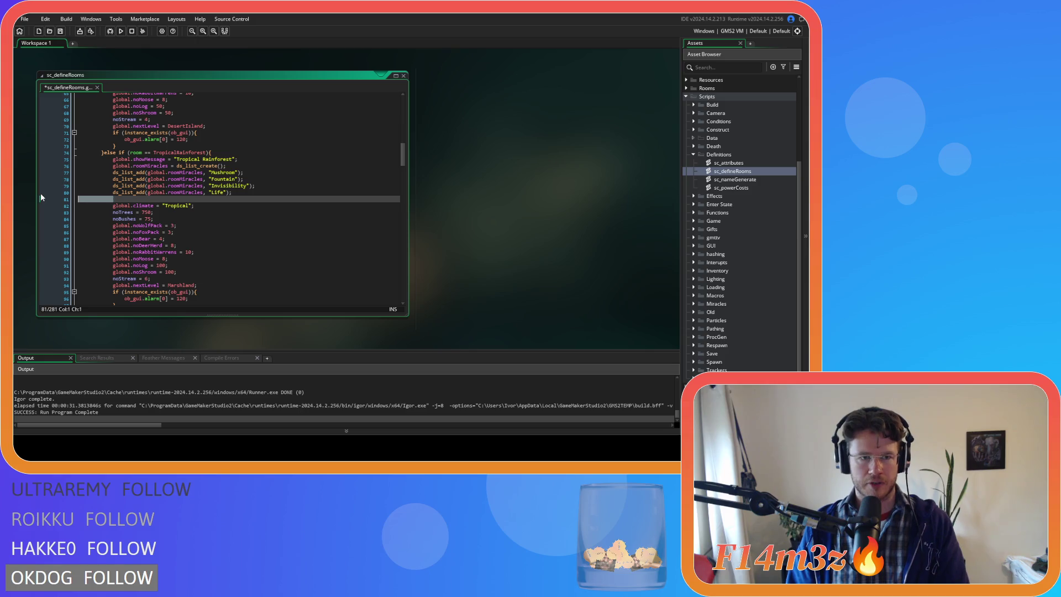
key(BackSpace)
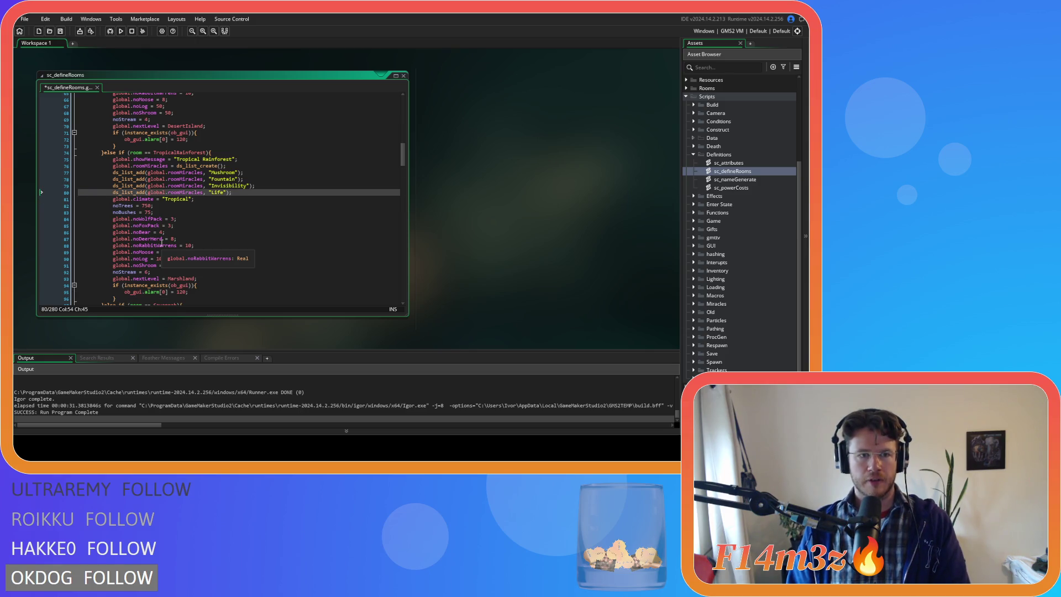
Step: Paste Fire, Light, Forest, Resurrection under Savannah and save sc_defineRooms
scroll(166, 243, down, 6)
click(217, 210)
text(ds_list_add(global.roomMiracles, "Fire"); 			ds_list_add(global.roomMiracles, "Light"); 			ds_list_add(global.roomMiracles, "Forest"); 			ds_list_add(global.roomMiracles, "Resurrection");)
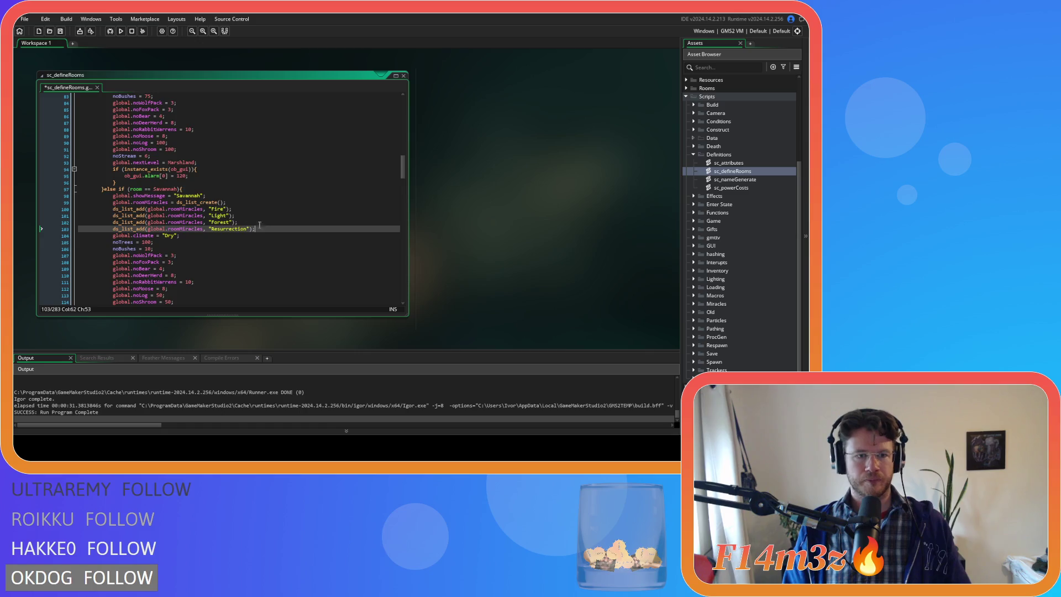
scroll(232, 221, up, 8)
click(265, 226)
key(ctrl+s)
click(270, 219)
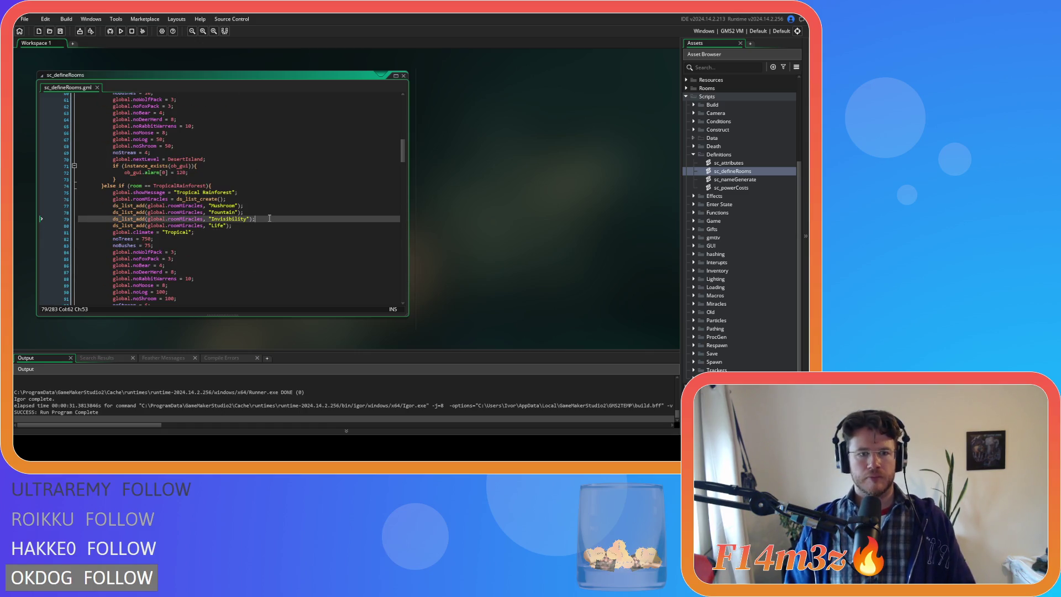
scroll(270, 218, down, 13)
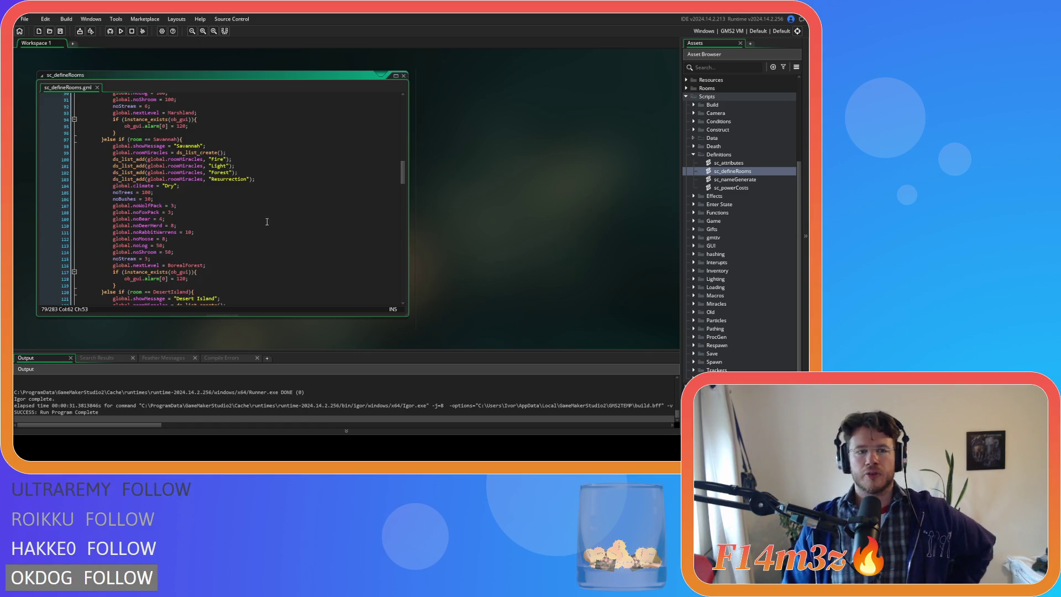
scroll(267, 221, up, 8)
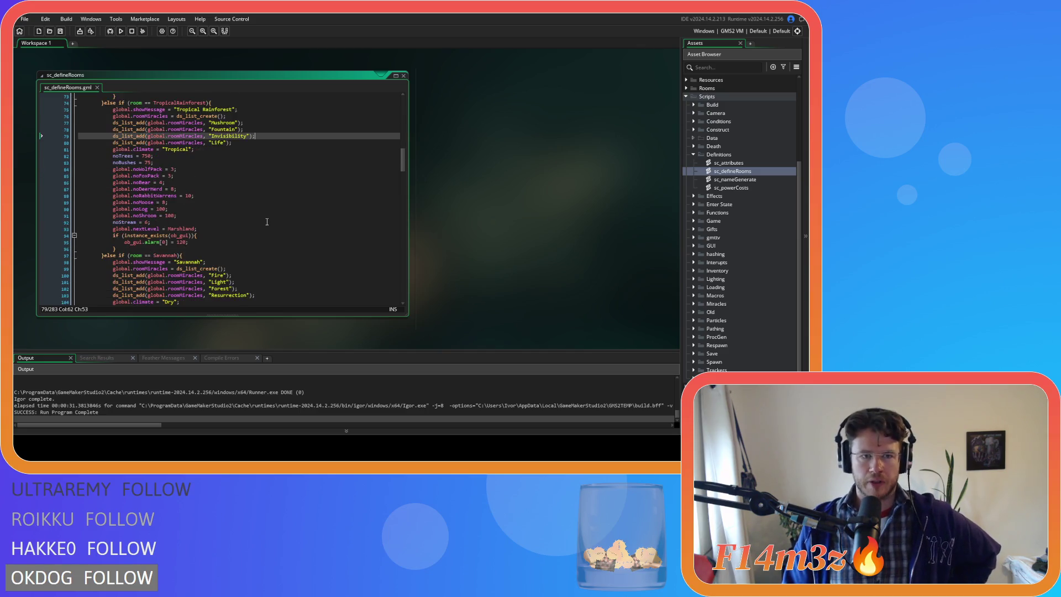
click(268, 245)
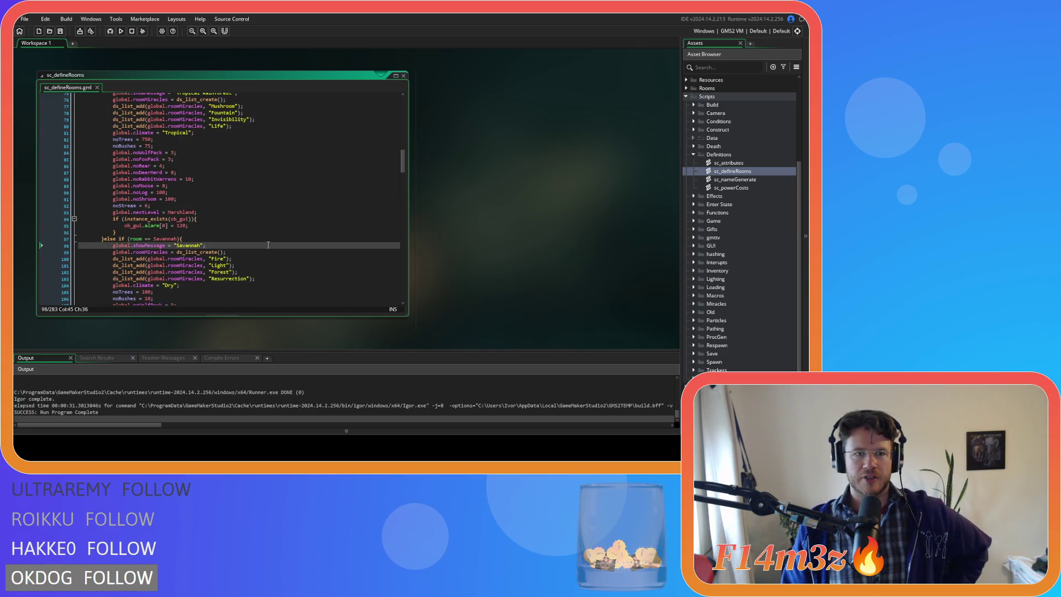
scroll(268, 235, up, 1)
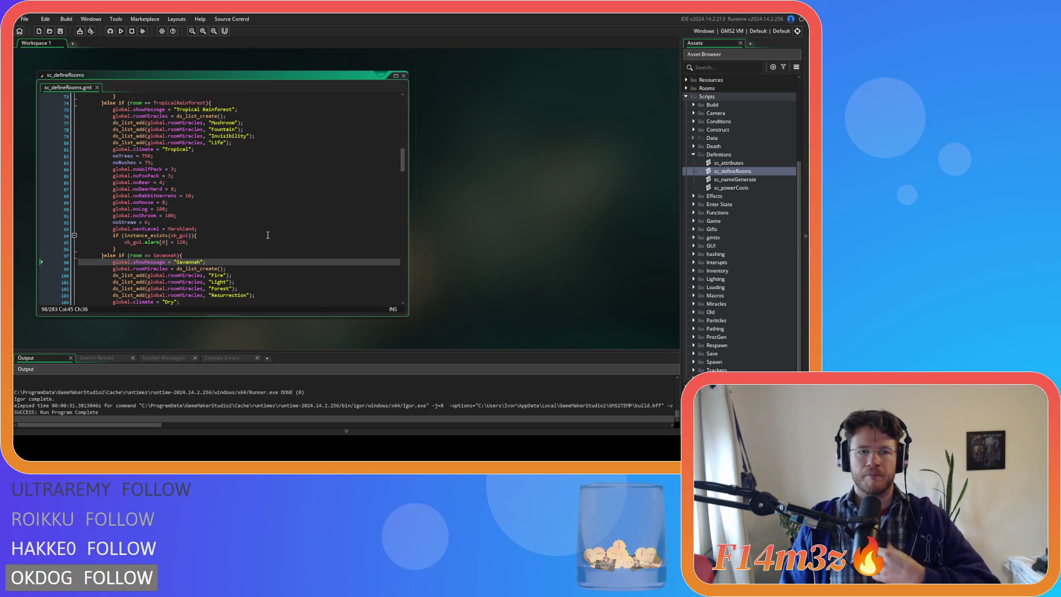
scroll(267, 234, down, 12)
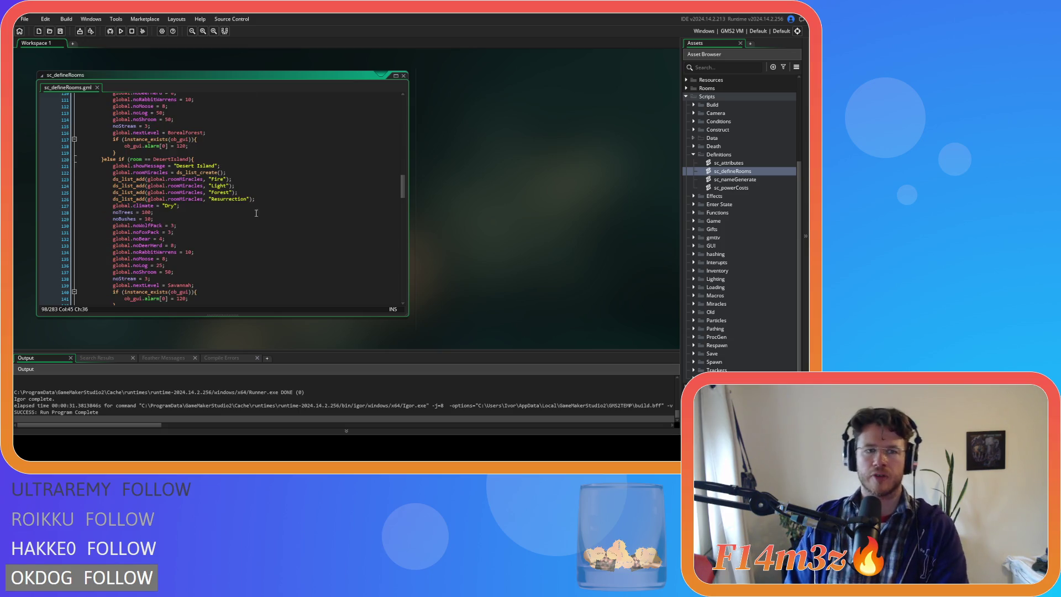
scroll(251, 210, up, 13)
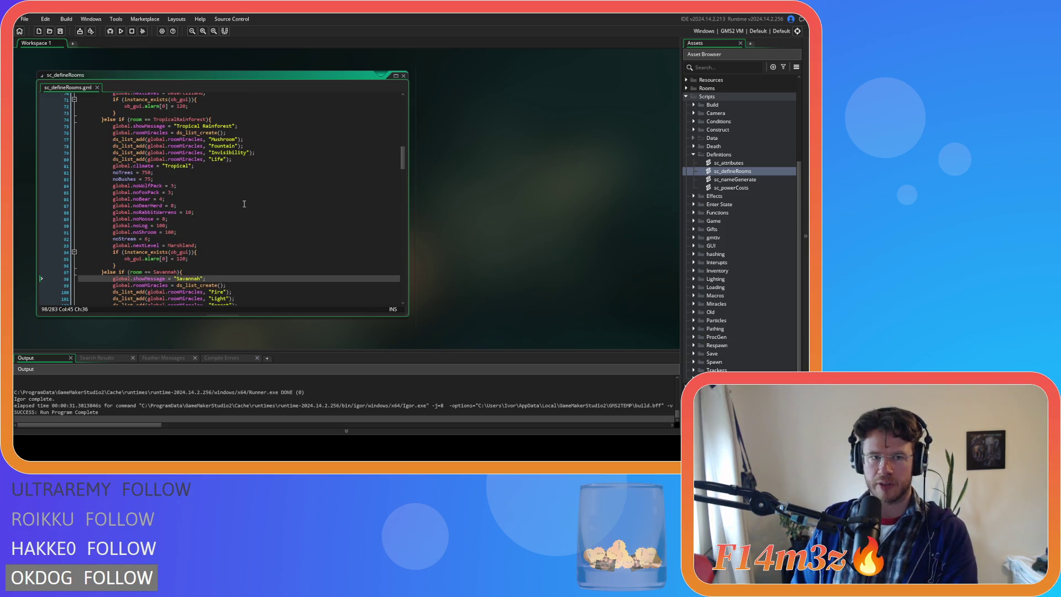
scroll(243, 204, down, 1)
scroll(244, 204, up, 4)
scroll(244, 203, down, 4)
drag(203, 146, 165, 199)
scroll(219, 242, down, 8)
scroll(221, 246, down, 11)
scroll(221, 245, up, 5)
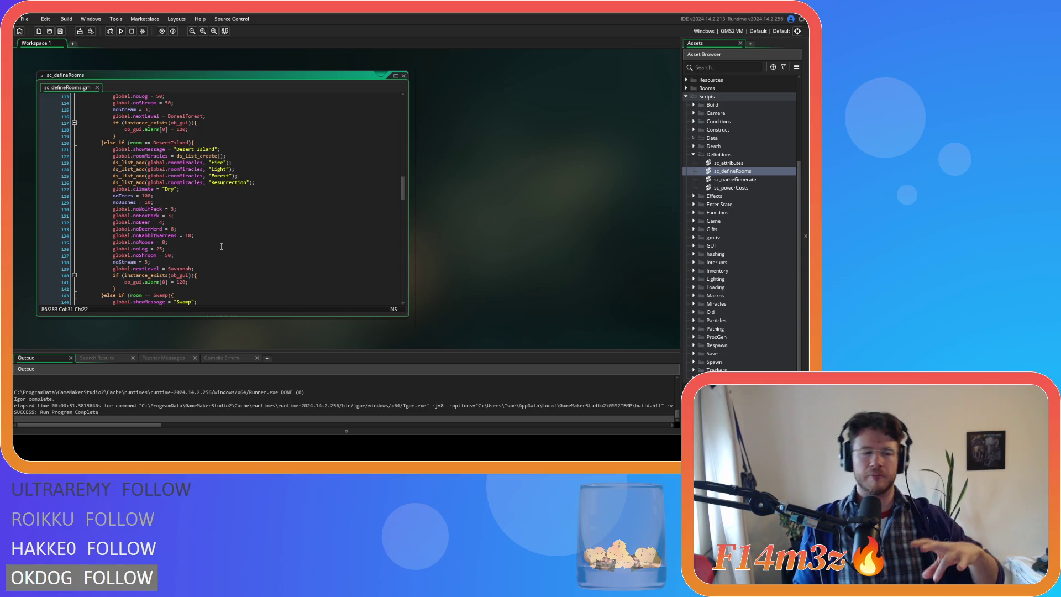
scroll(221, 246, down, 7)
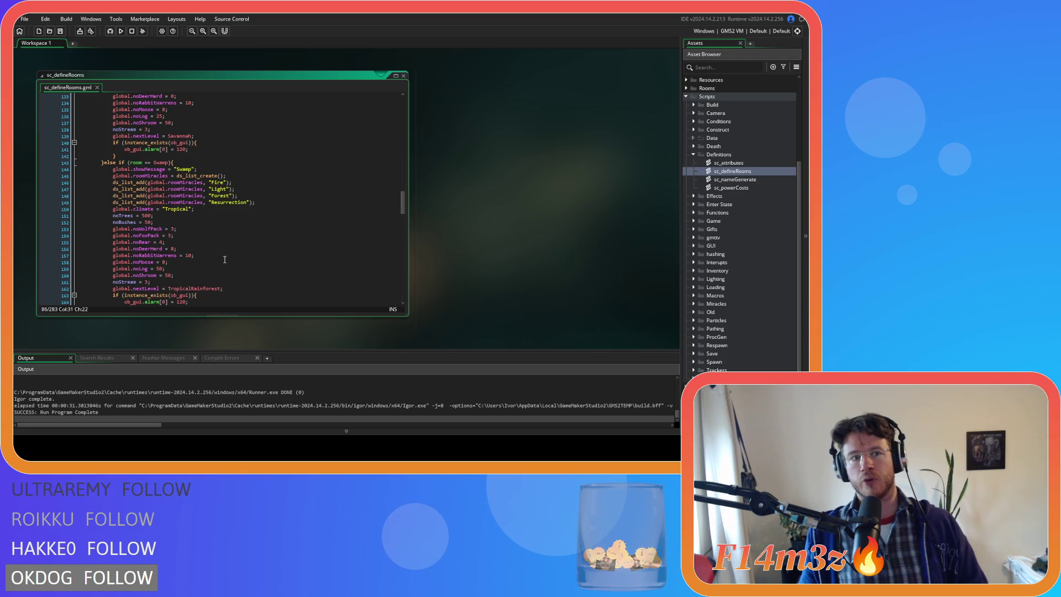
scroll(198, 259, down, 4)
scroll(199, 258, up, 8)
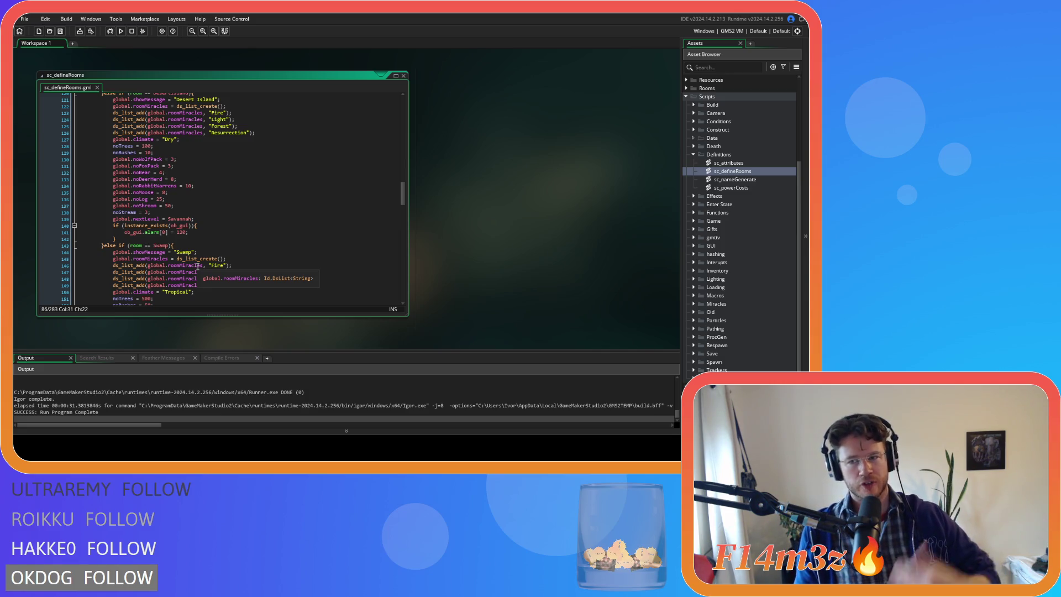
scroll(279, 265, up, 10)
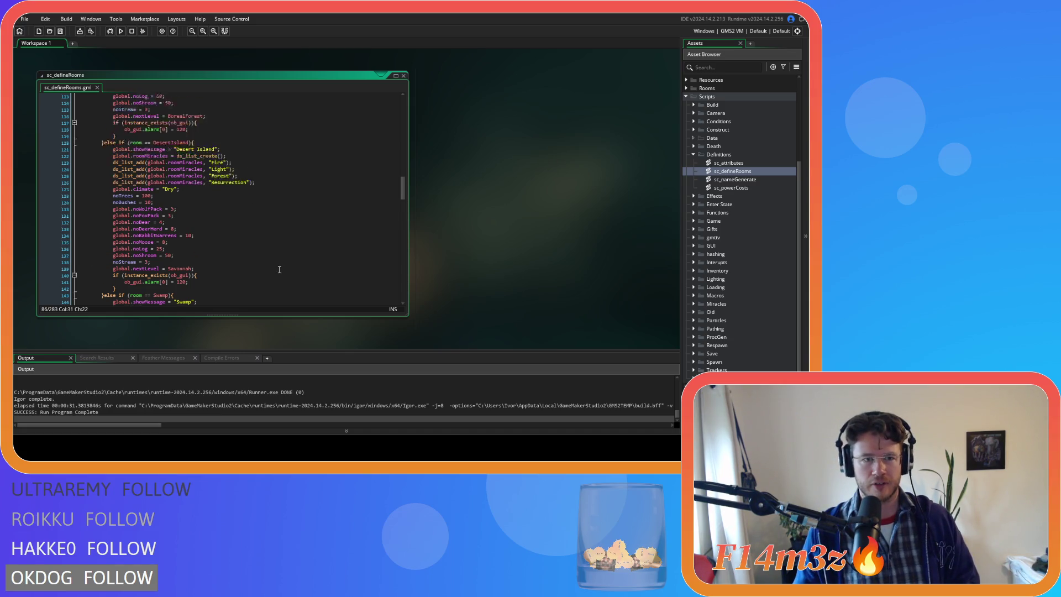
click(287, 237)
scroll(288, 237, up, 5)
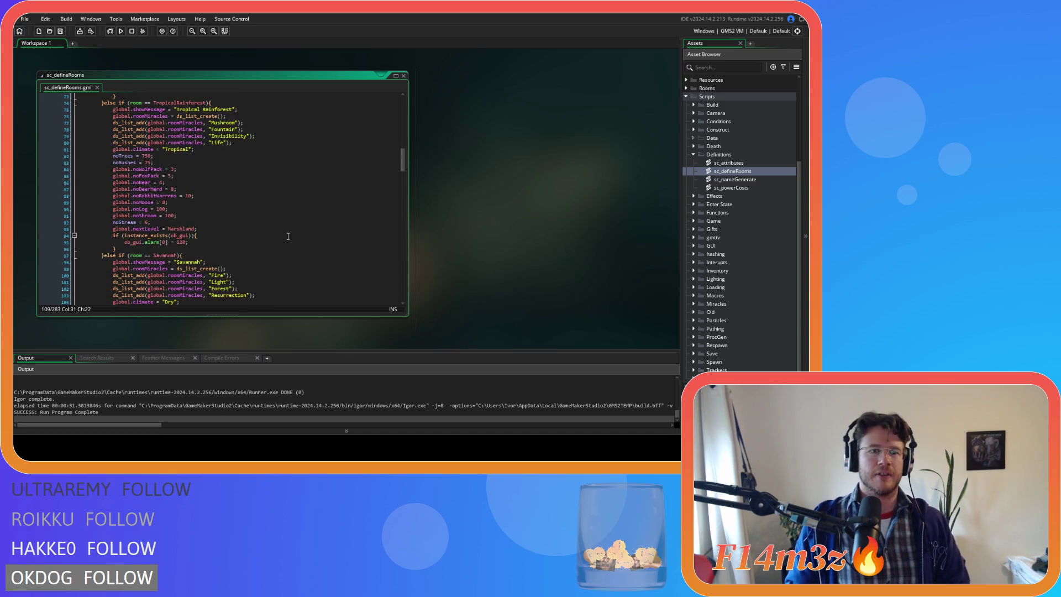
scroll(288, 236, up, 2)
scroll(289, 235, down, 4)
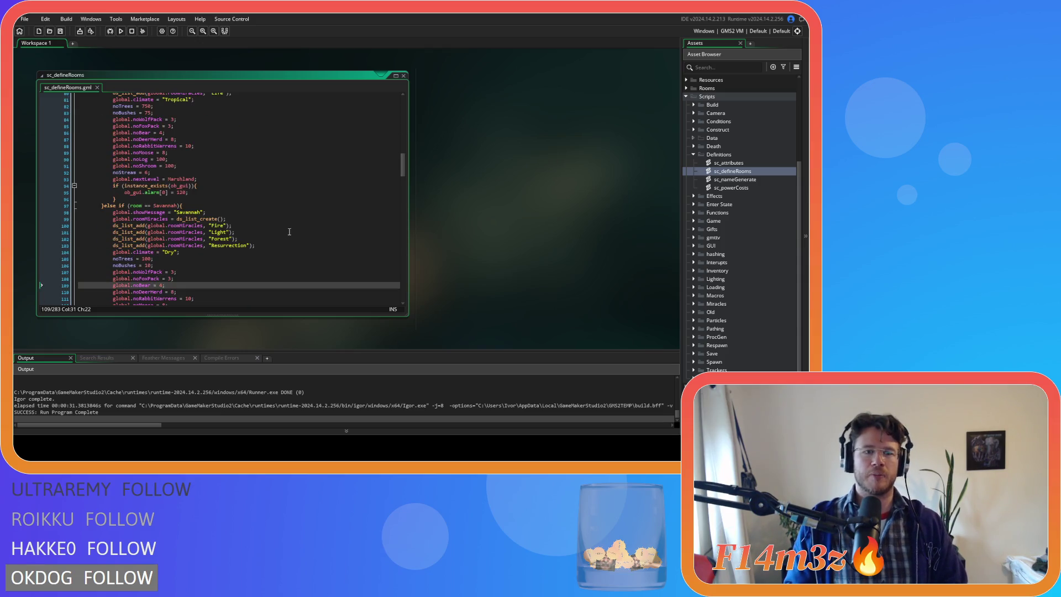
scroll(289, 231, up, 6)
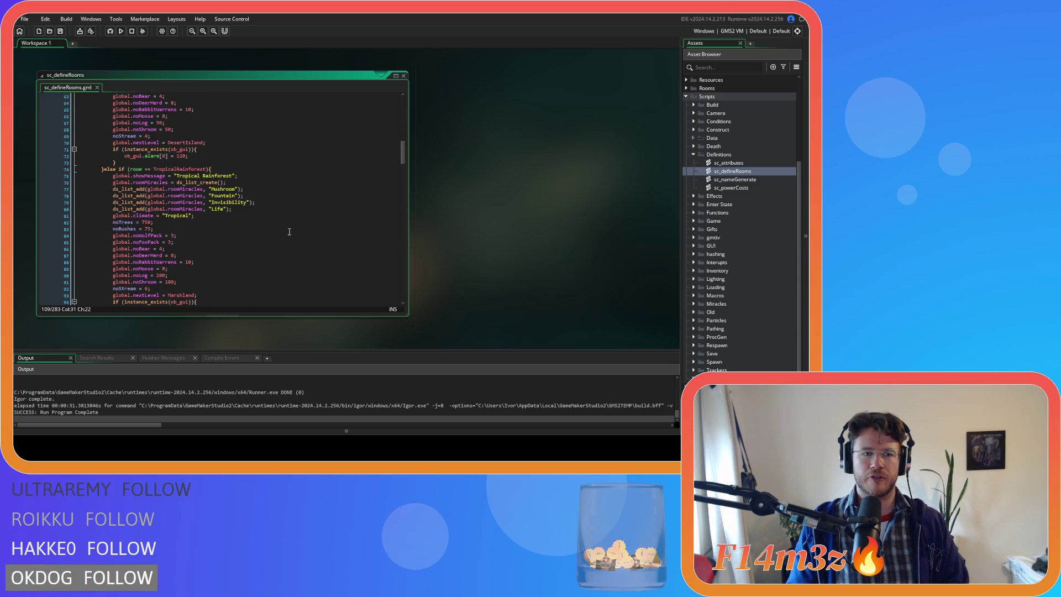
scroll(289, 232, down, 5)
scroll(290, 232, up, 5)
scroll(290, 232, down, 5)
scroll(291, 232, up, 2)
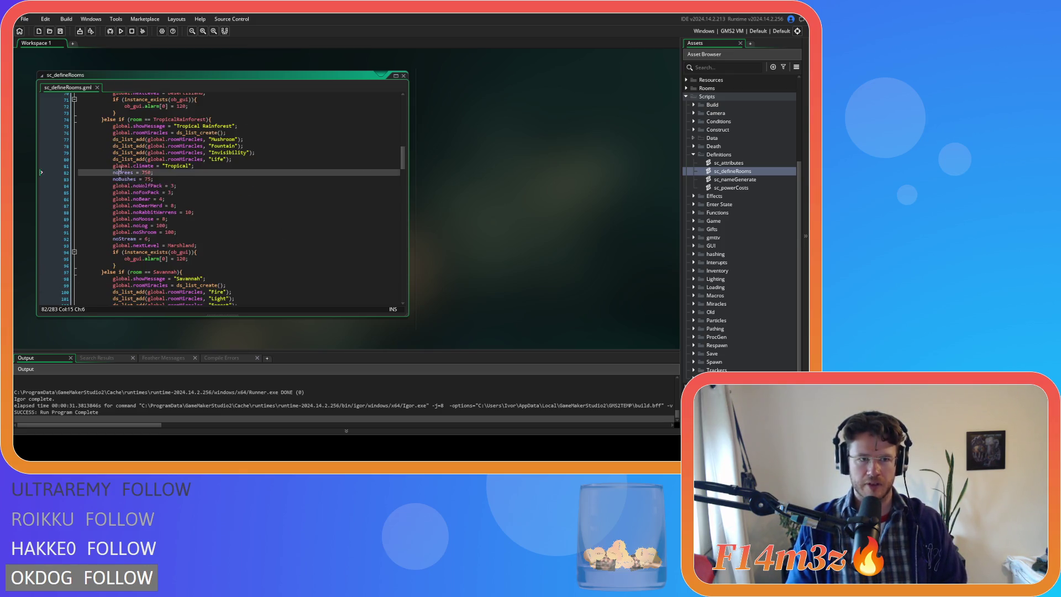
scroll(212, 260, down, 3)
click(161, 262)
scroll(230, 251, up, 3)
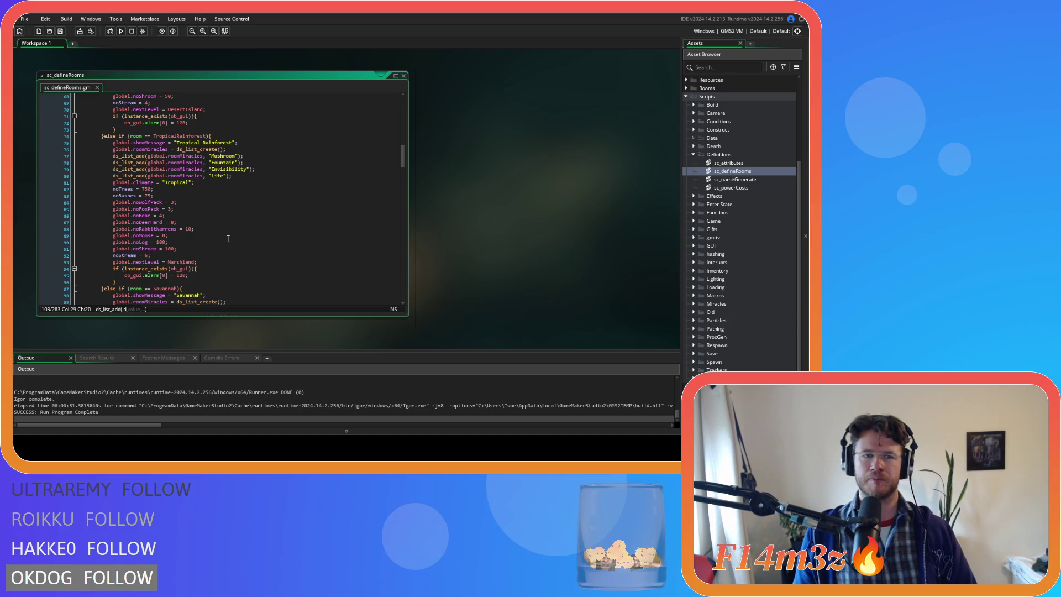
Step: Check the Open Plains climate line in sc_defineRooms, then Save All project changes
scroll(228, 238, down, 20)
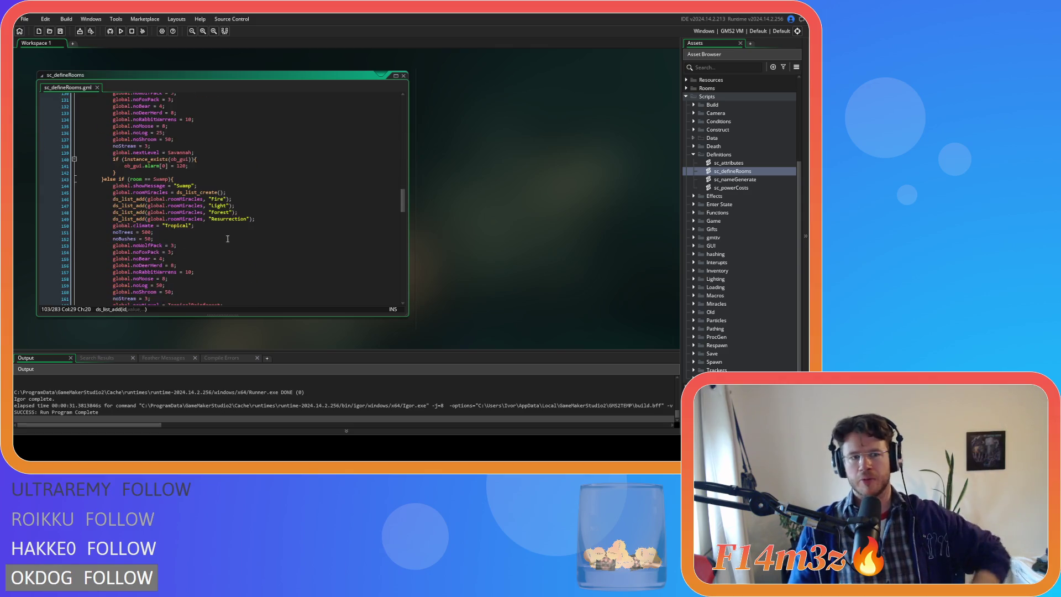
scroll(227, 238, down, 12)
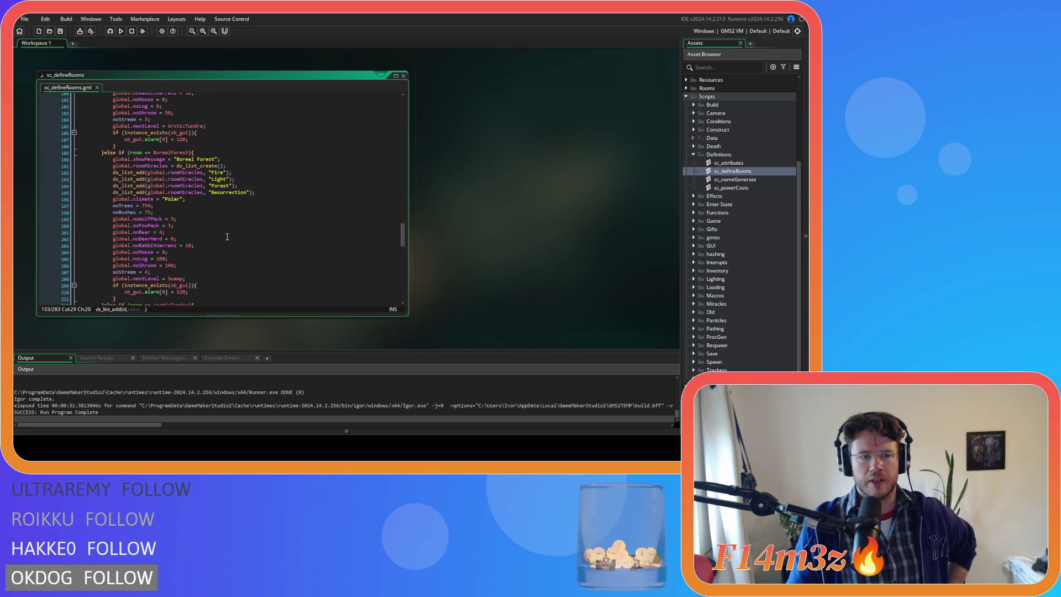
scroll(226, 241, up, 15)
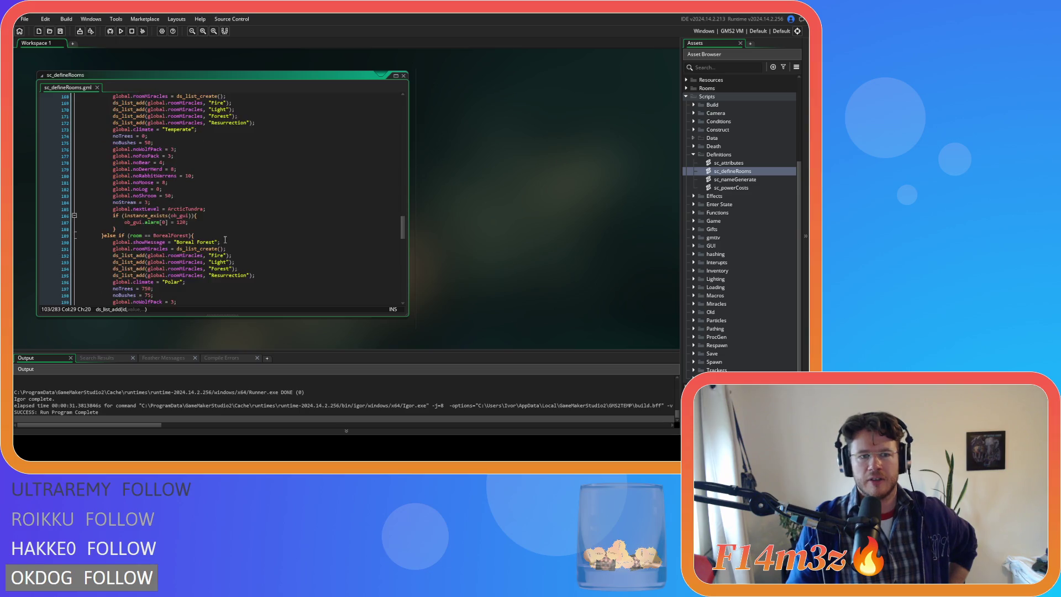
scroll(229, 243, up, 20)
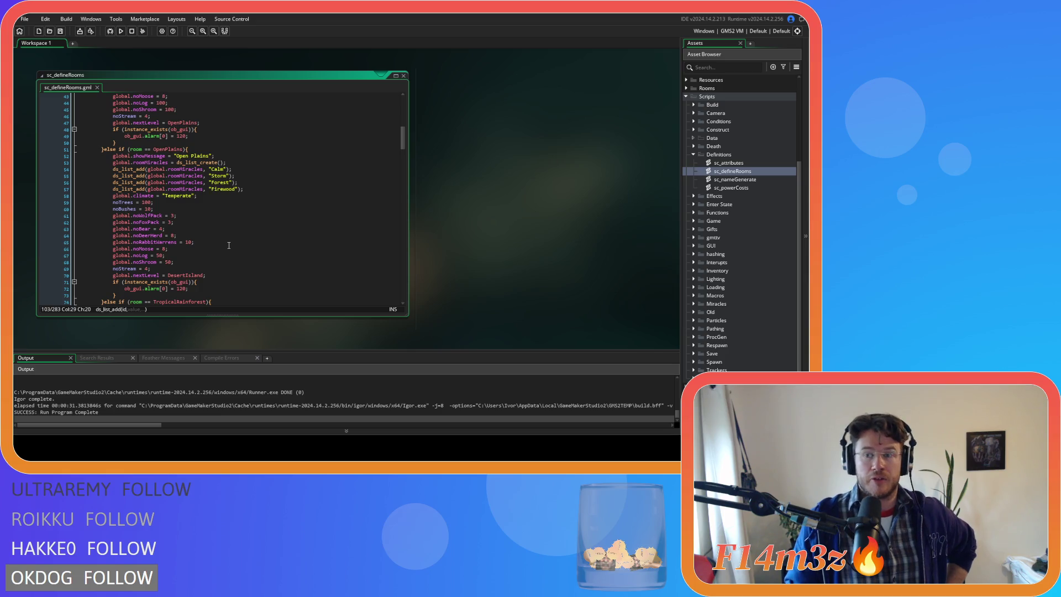
click(272, 196)
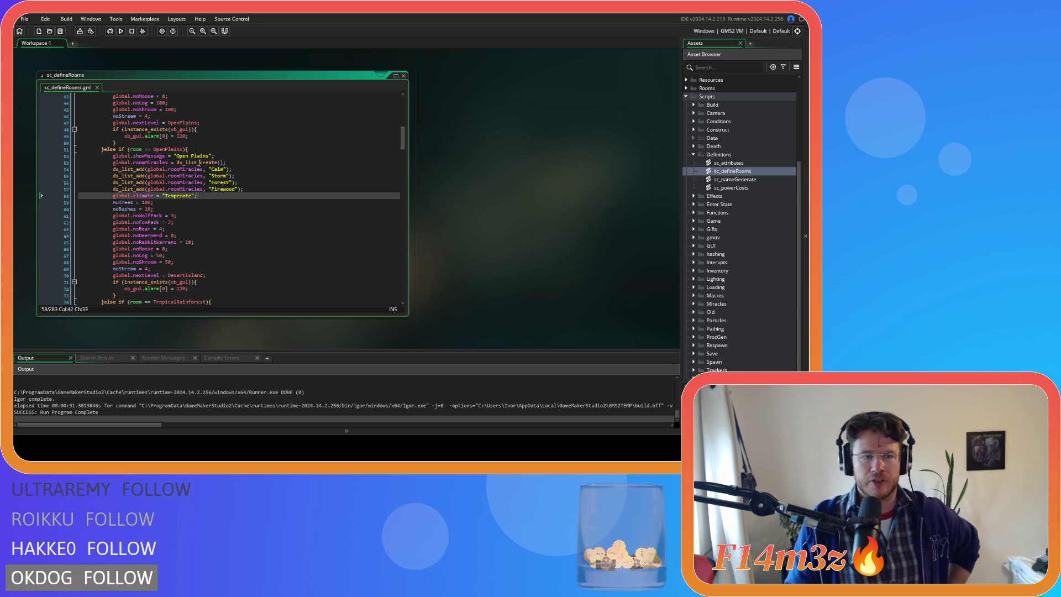
click(61, 30)
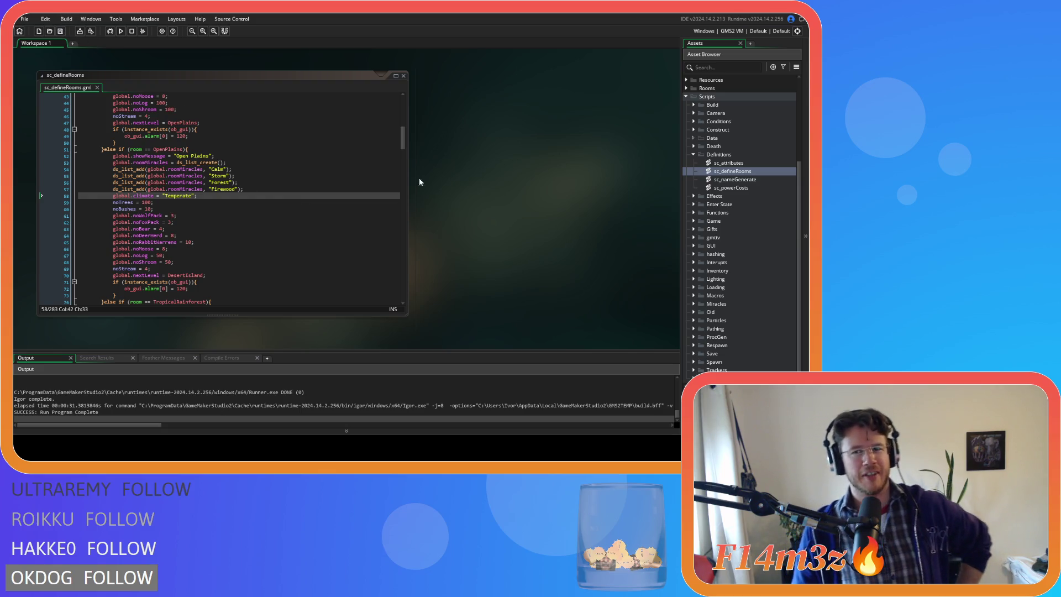
Step: Close every open editor window, collapse the Scripts and Definitions folders, and expand Objects
right_click(468, 174)
mouse_move(487, 185)
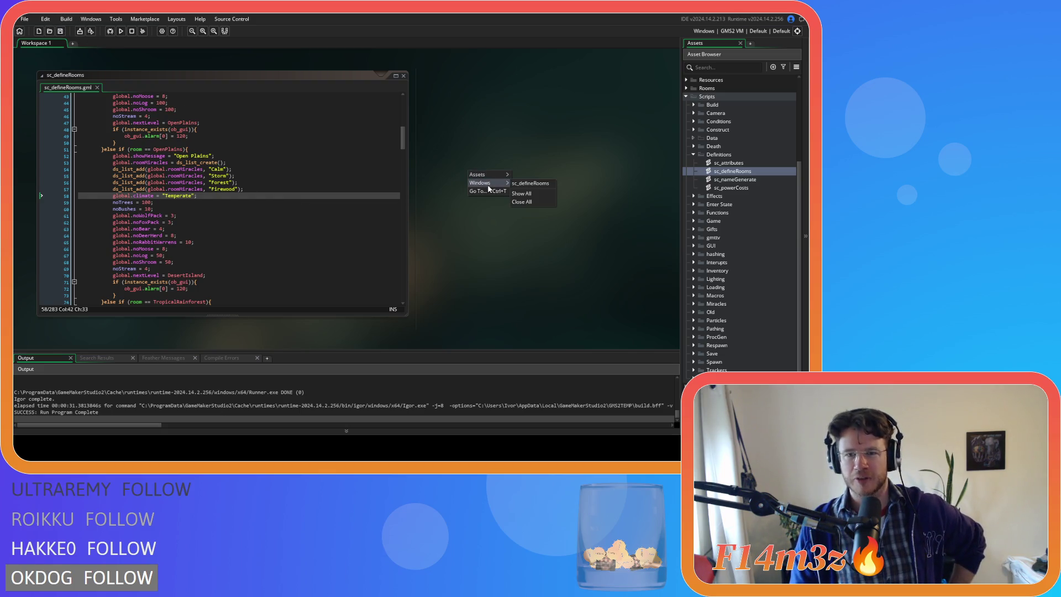
click(530, 204)
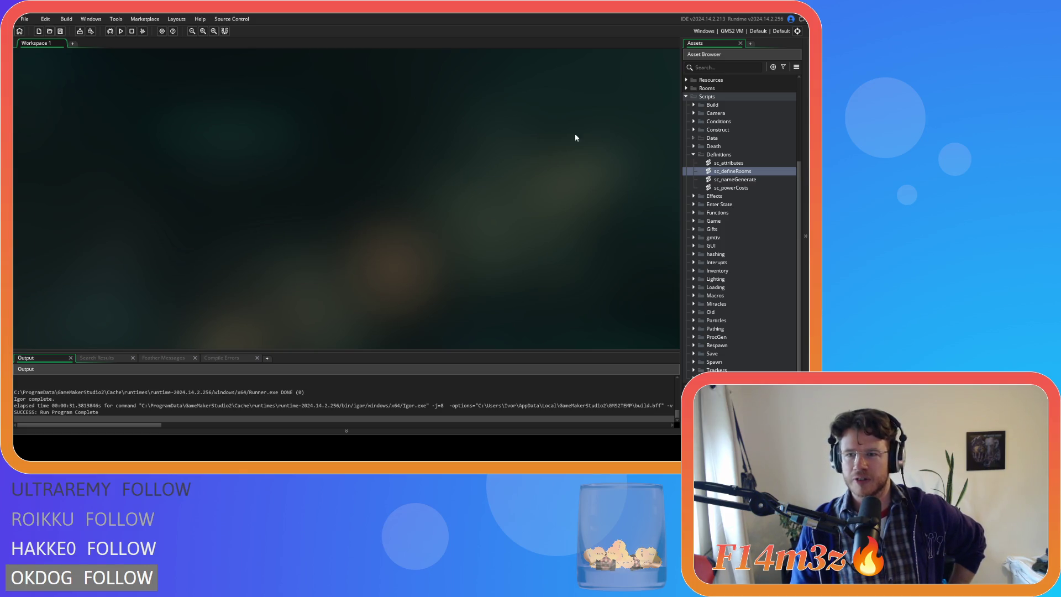
click(694, 154)
click(689, 97)
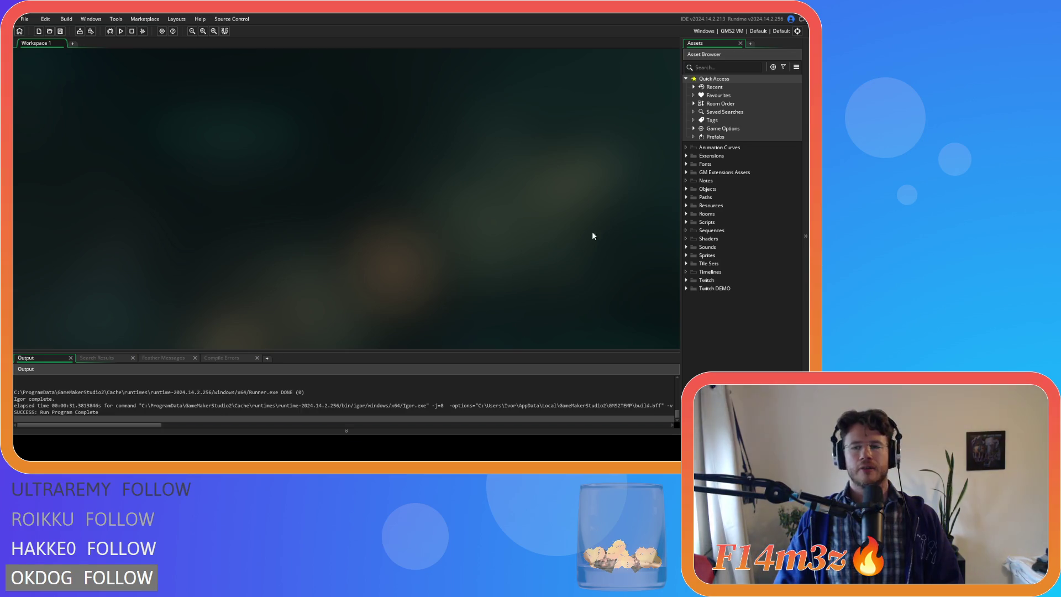
click(685, 188)
Step: Open ob_human from Objects > Animal > Human and view its Create code near tick = 0
click(692, 197)
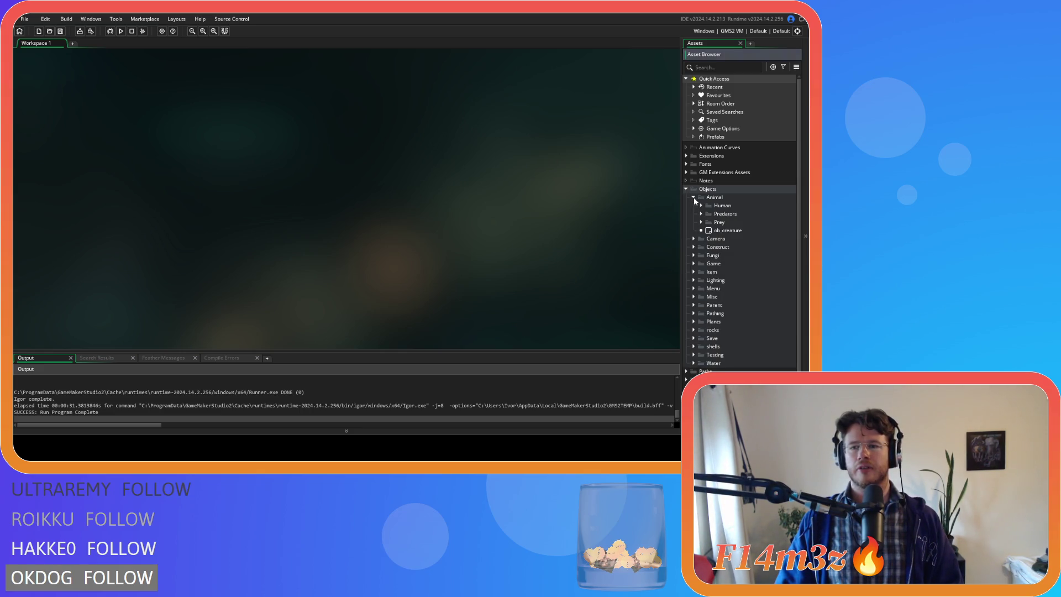
click(700, 206)
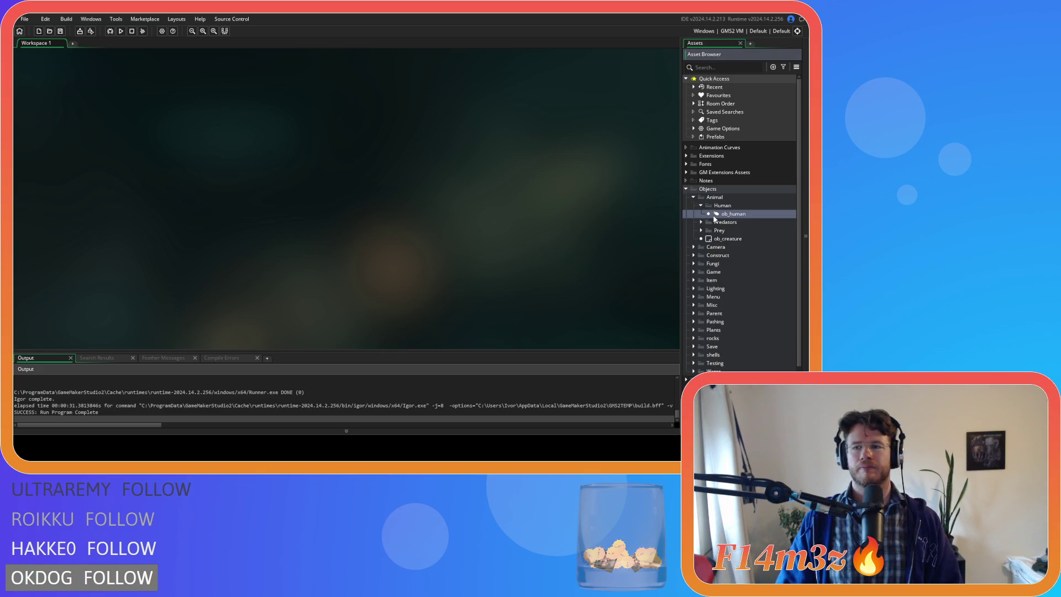
double_click(714, 216)
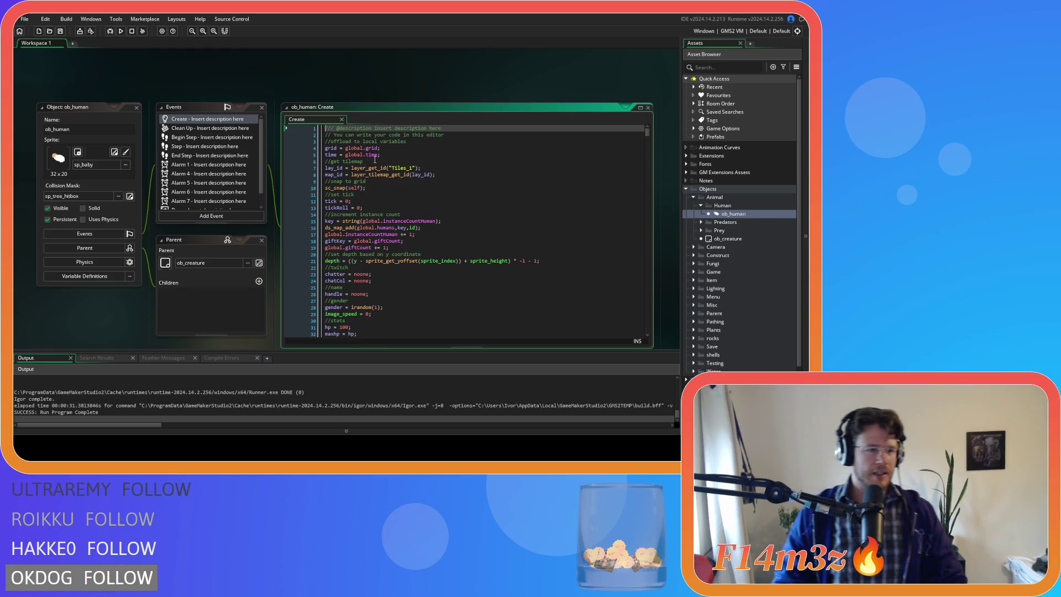
click(456, 168)
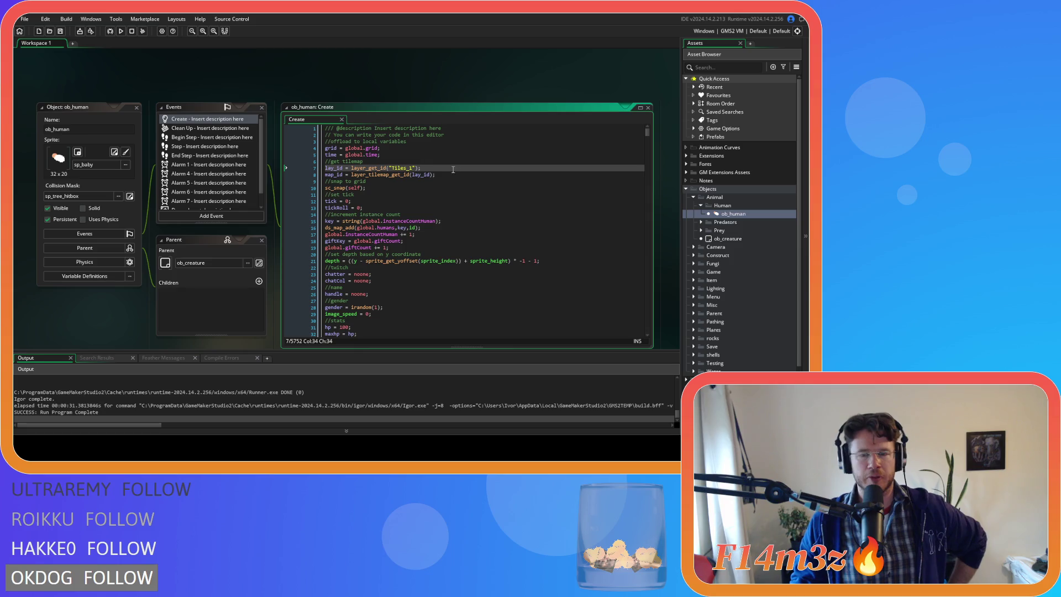
mouse_move(366, 164)
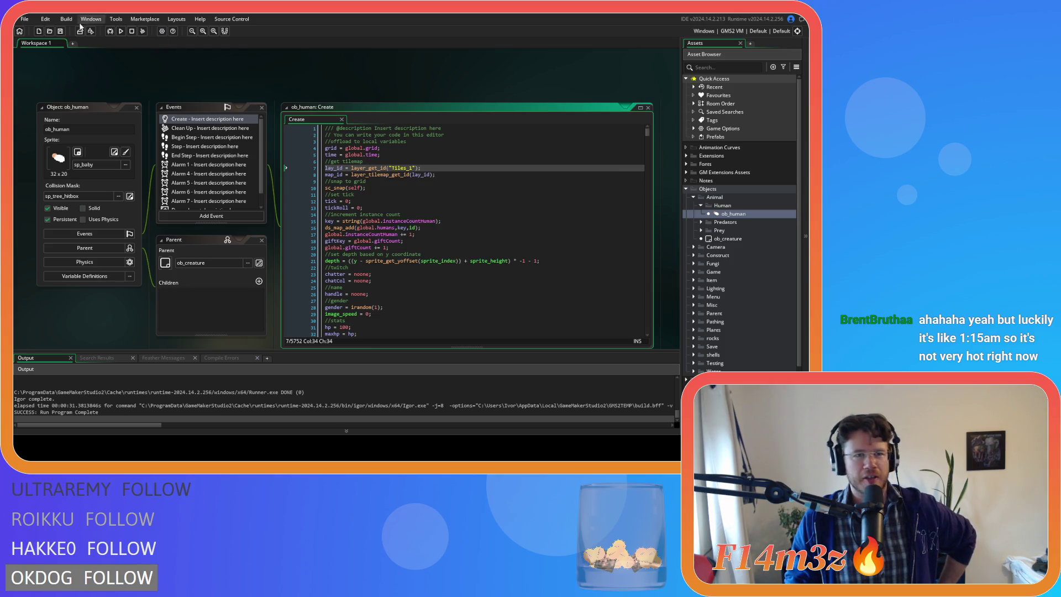
click(142, 79)
click(477, 208)
click(476, 203)
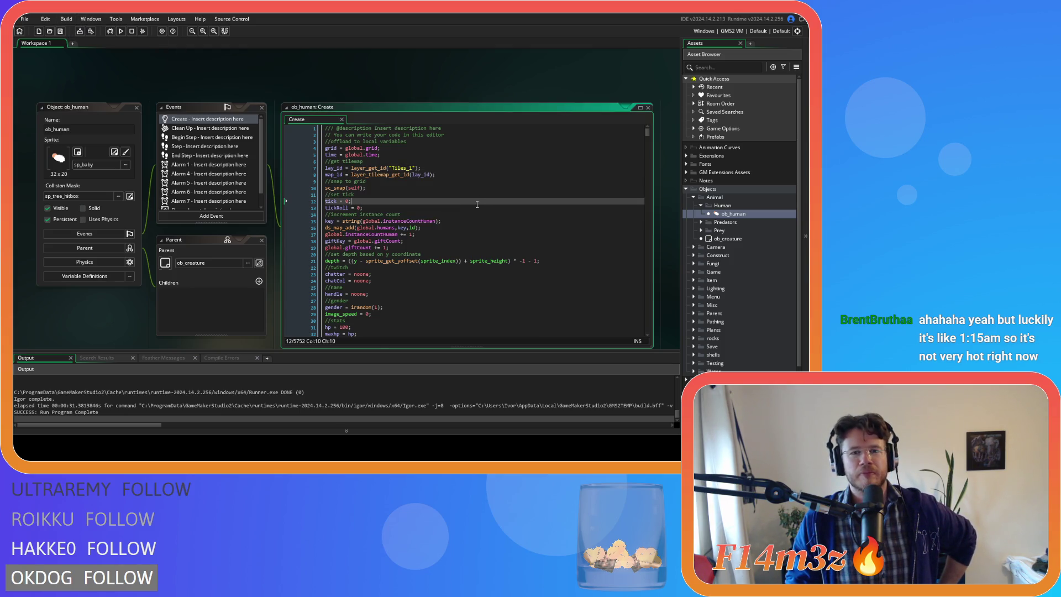
scroll(414, 204, down, 20)
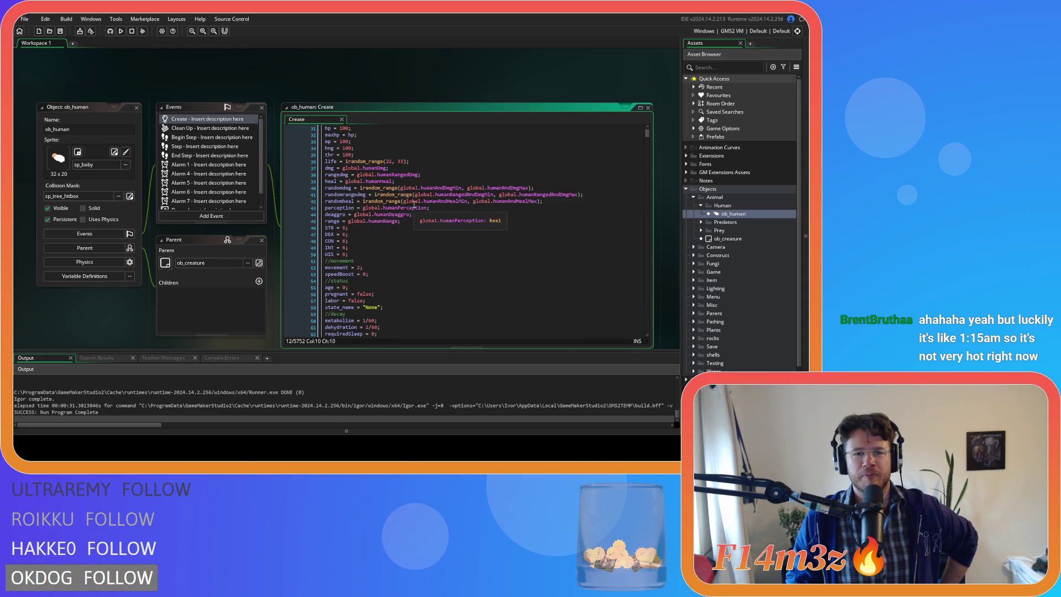
scroll(440, 205, down, 18)
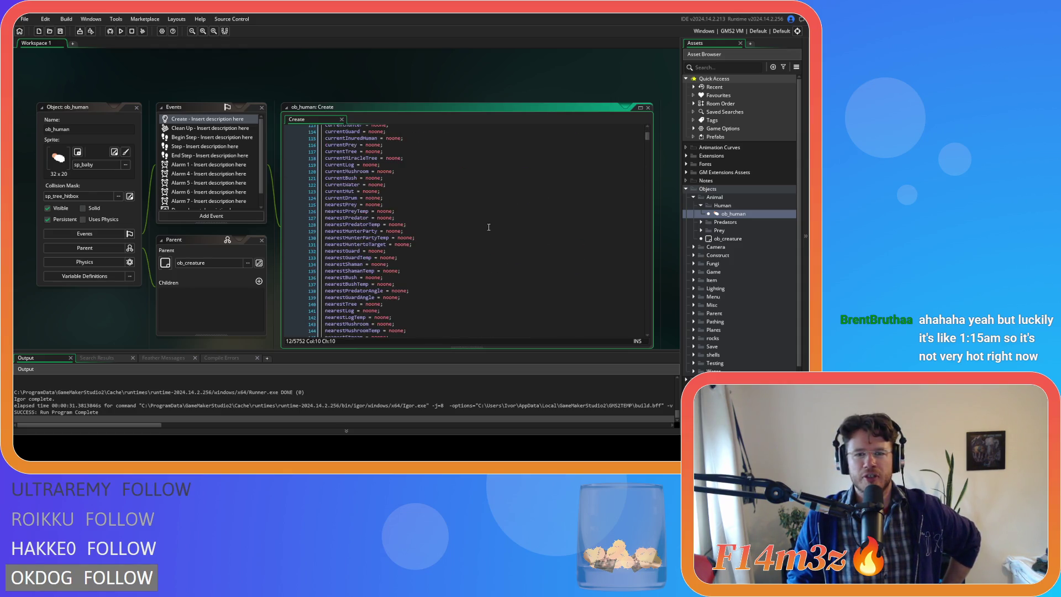
click(529, 173)
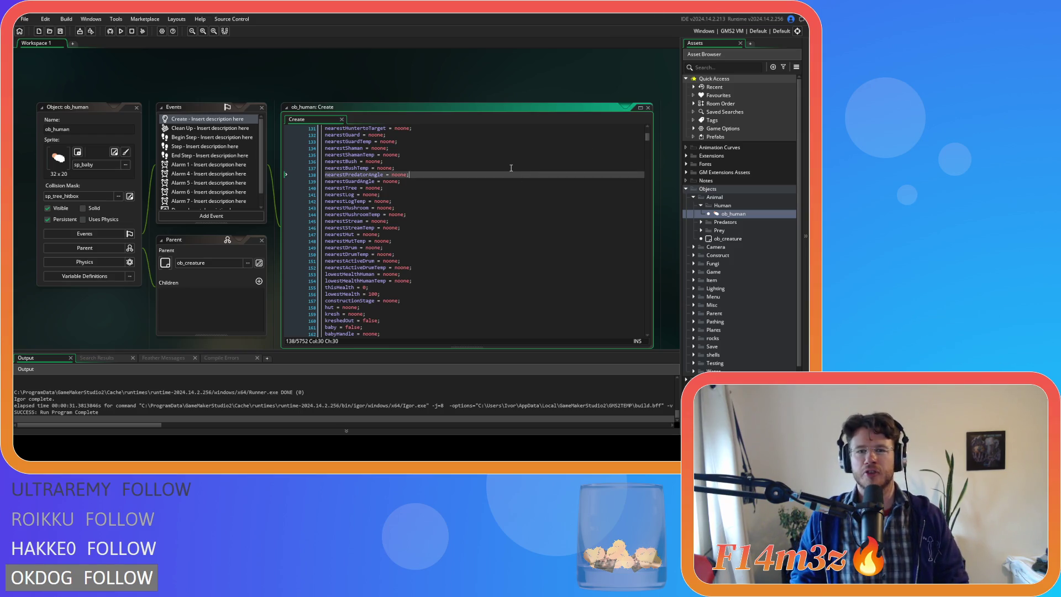
mouse_move(648, 141)
mouse_down()
mouse_move(646, 157)
mouse_move(647, 128)
mouse_up()
click(496, 228)
click(505, 181)
scroll(505, 177, down, 20)
scroll(505, 178, down, 20)
click(487, 167)
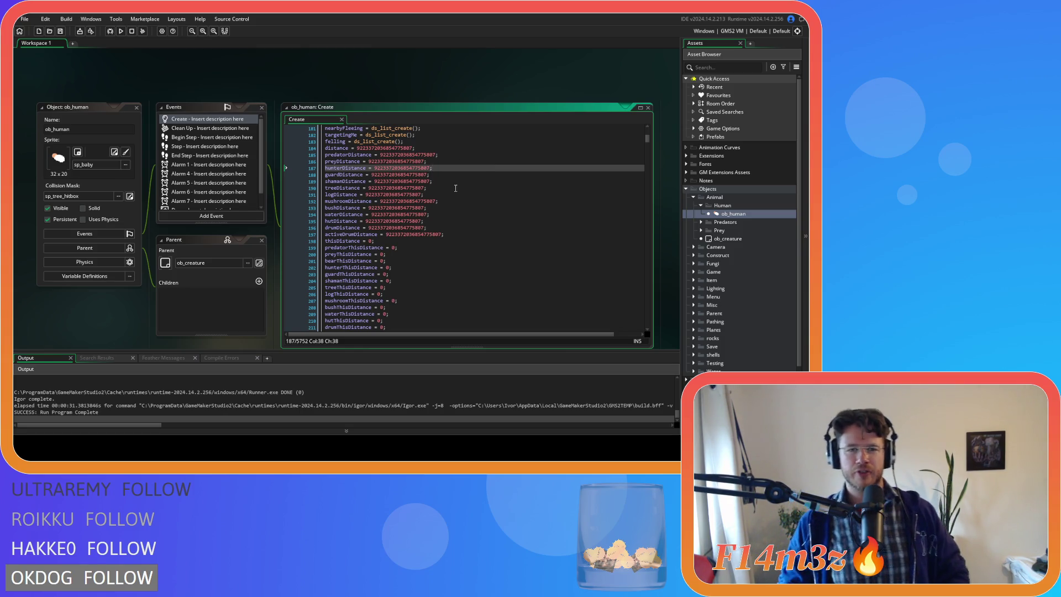
click(486, 188)
scroll(485, 226, down, 15)
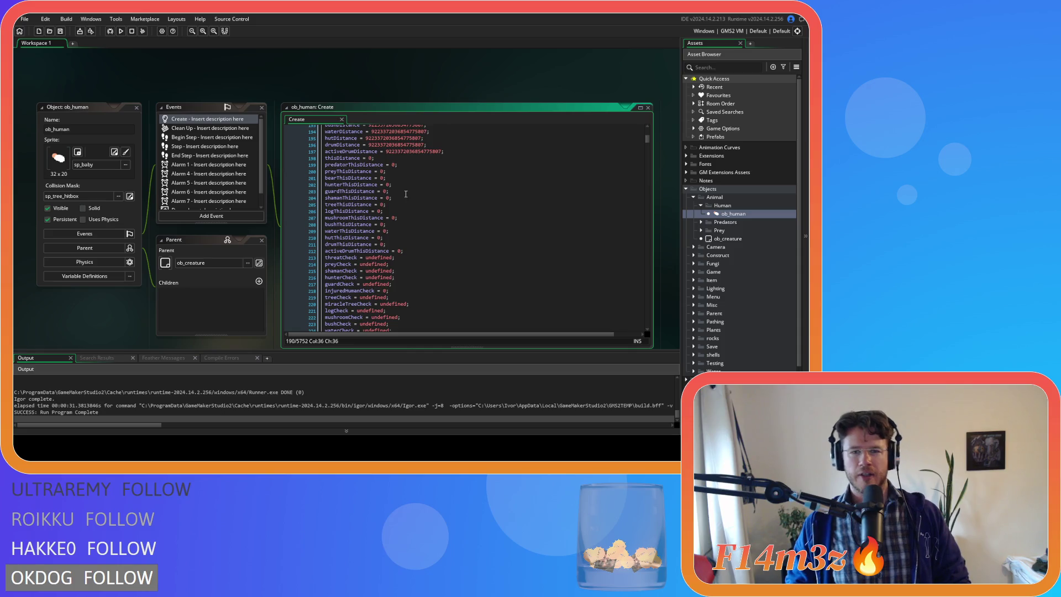
click(498, 201)
key(Up)
key(Up)
key(Up)
scroll(496, 220, up, 1)
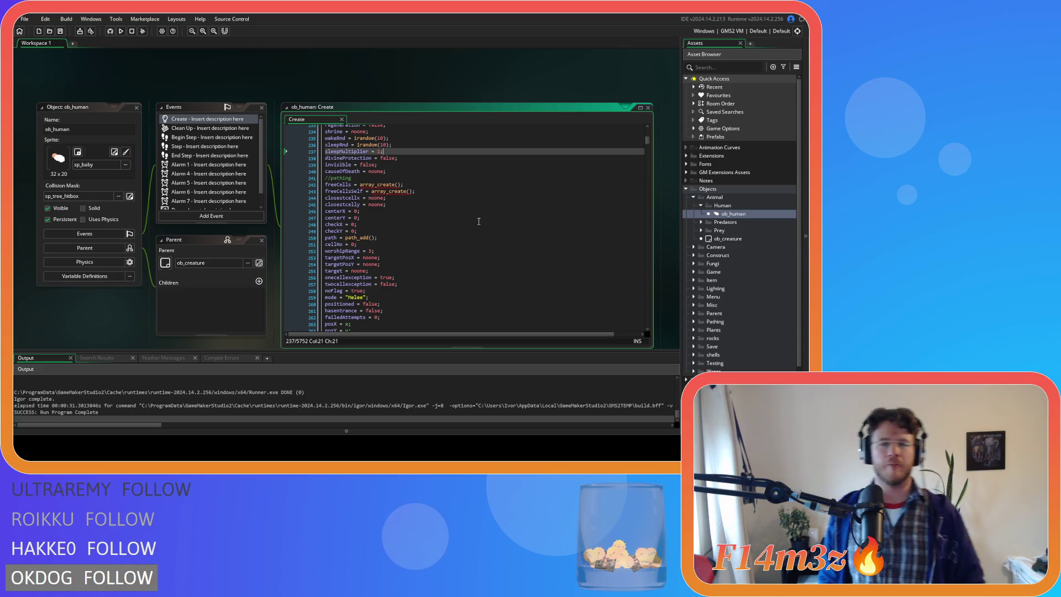
Step: Duplicate the sleepMultiplier line, then undo the duplicate
click(437, 185)
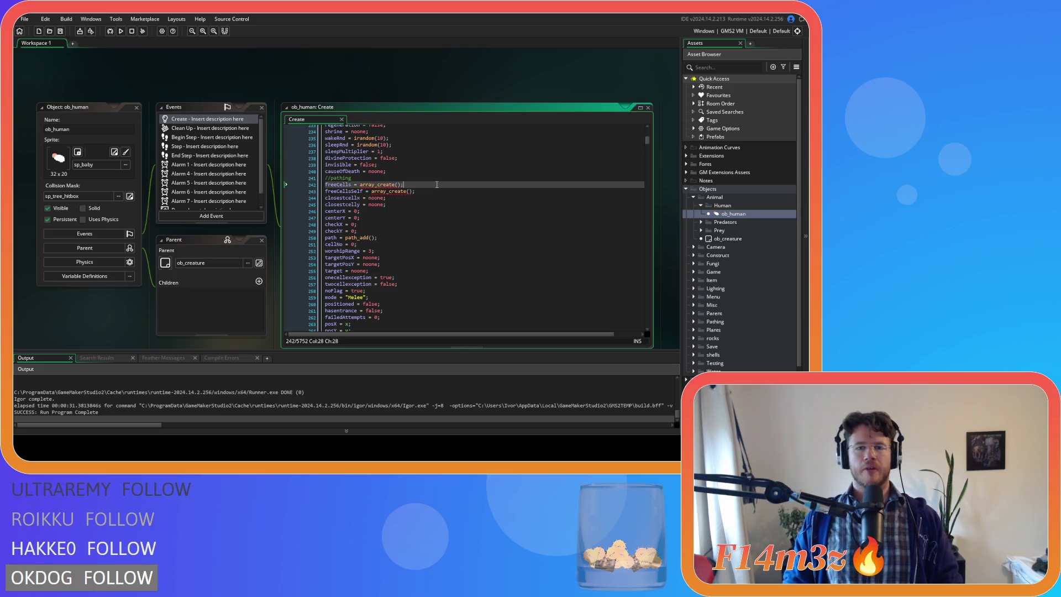
click(406, 159)
click(390, 151)
click(379, 165)
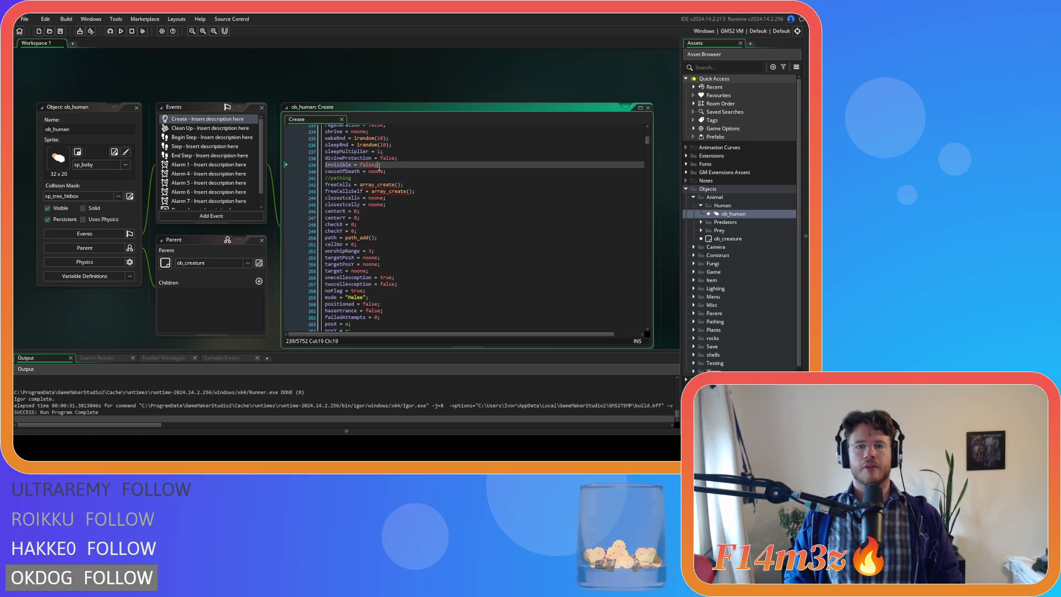
key(Up)
key(Up)
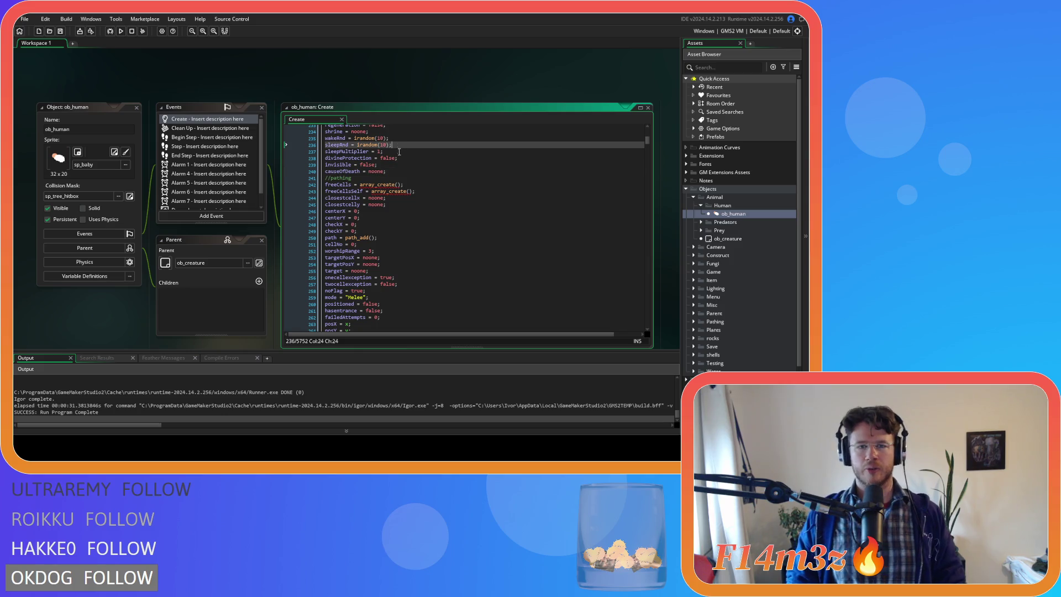
key(End)
key(ctrl+d)
drag(340, 158, 325, 159)
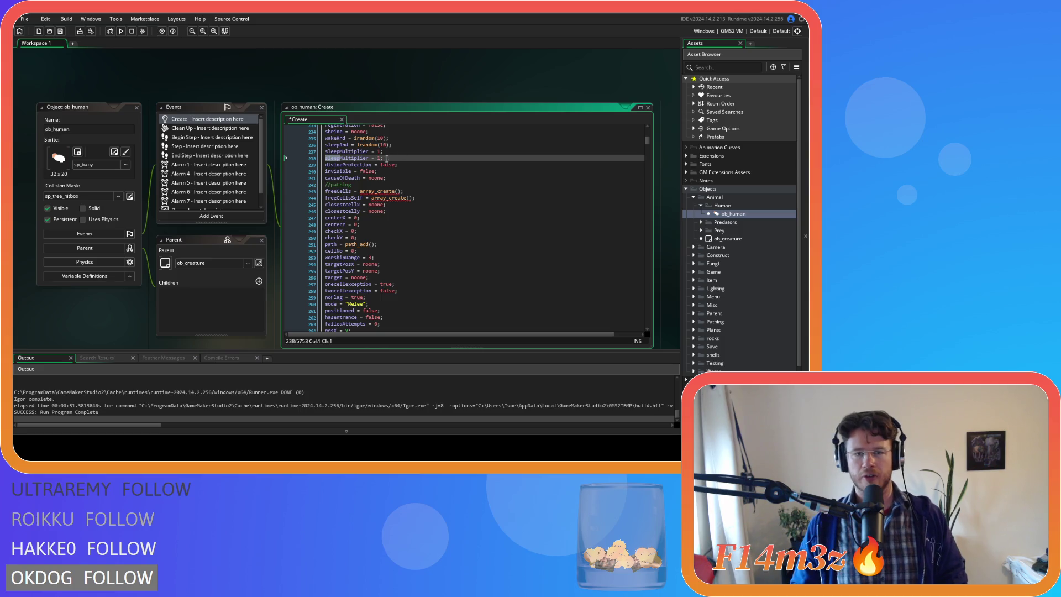
key(ctrl+z)
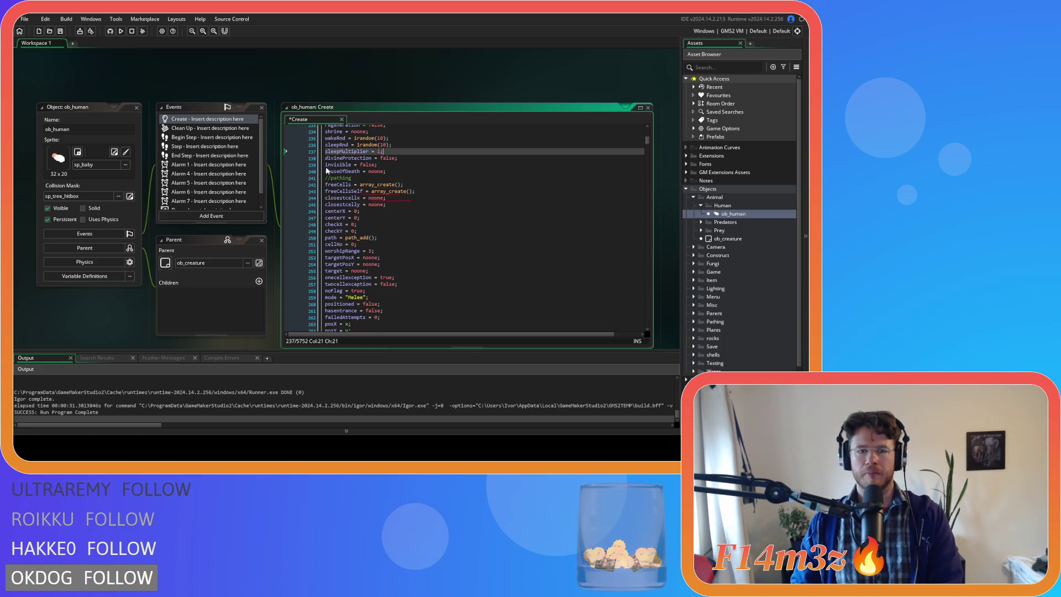
Step: Duplicate and undo the //pathing comment line, then start a search in the code
click(456, 179)
key(ctrl+d)
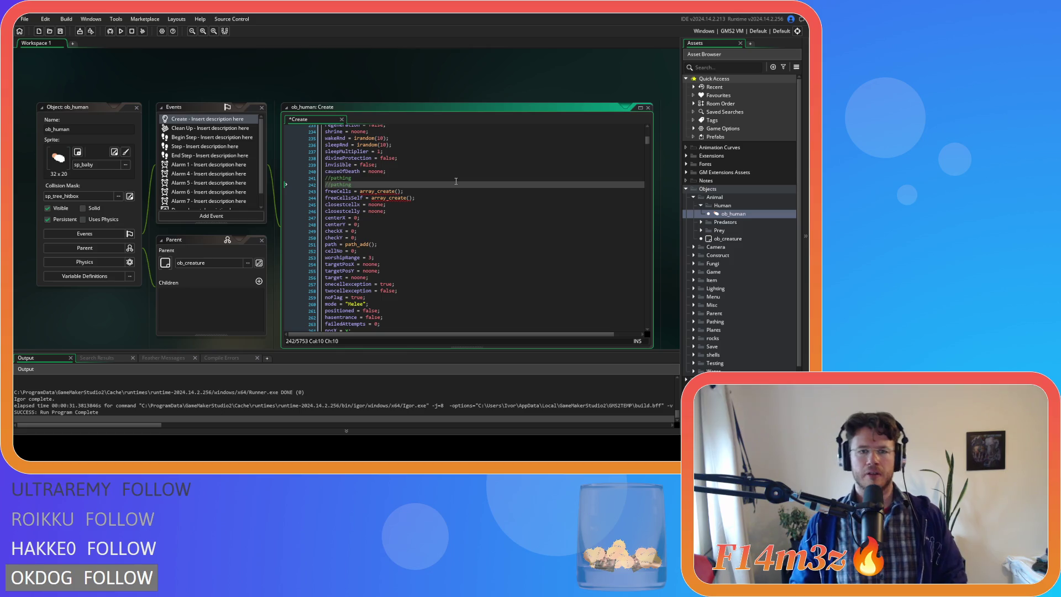
key(ctrl+z)
key(ctrl+f)
Step: Search for 'drum' and step through each match with Find Next
text(drum)
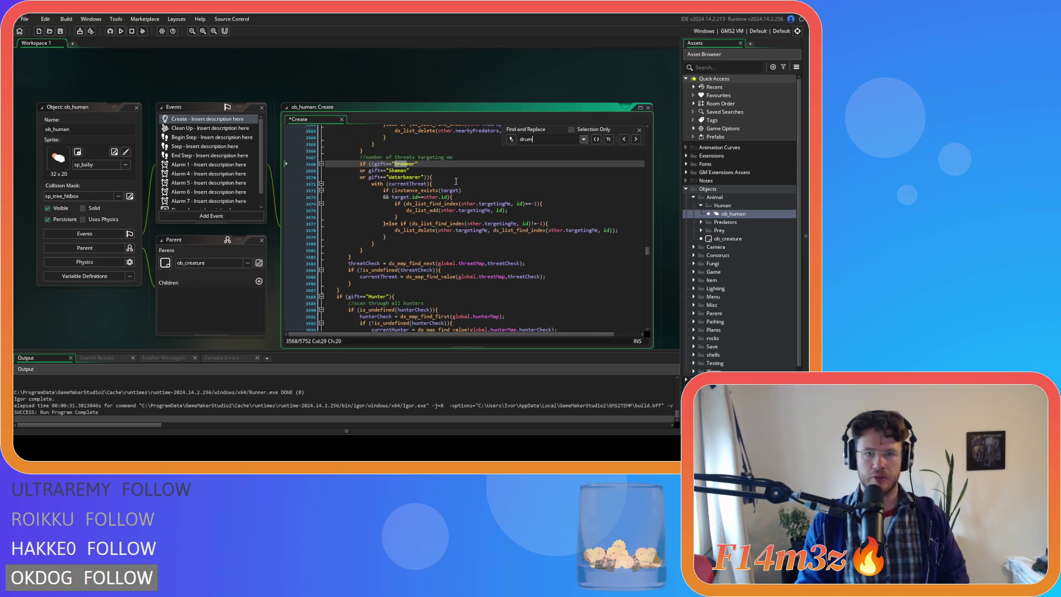
click(635, 139)
click(635, 139)
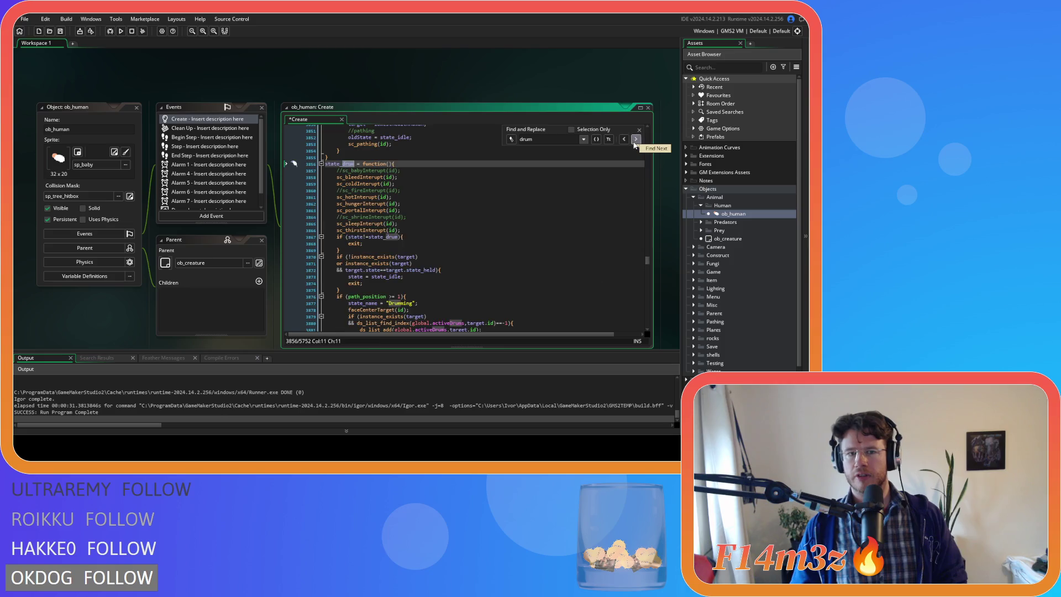
click(635, 139)
click(635, 139)
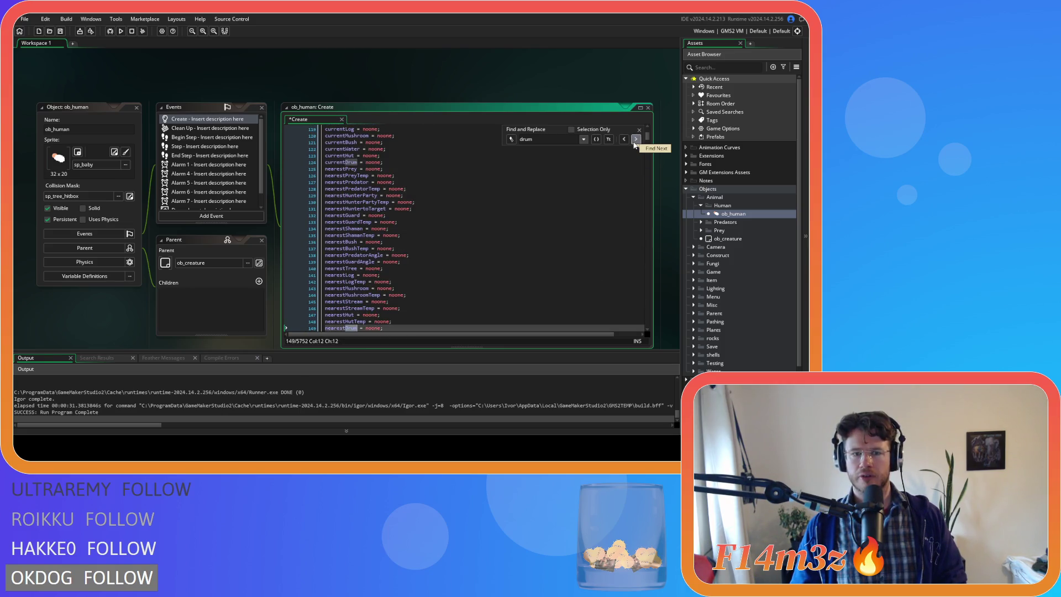
click(634, 142)
click(635, 142)
click(634, 142)
click(634, 142)
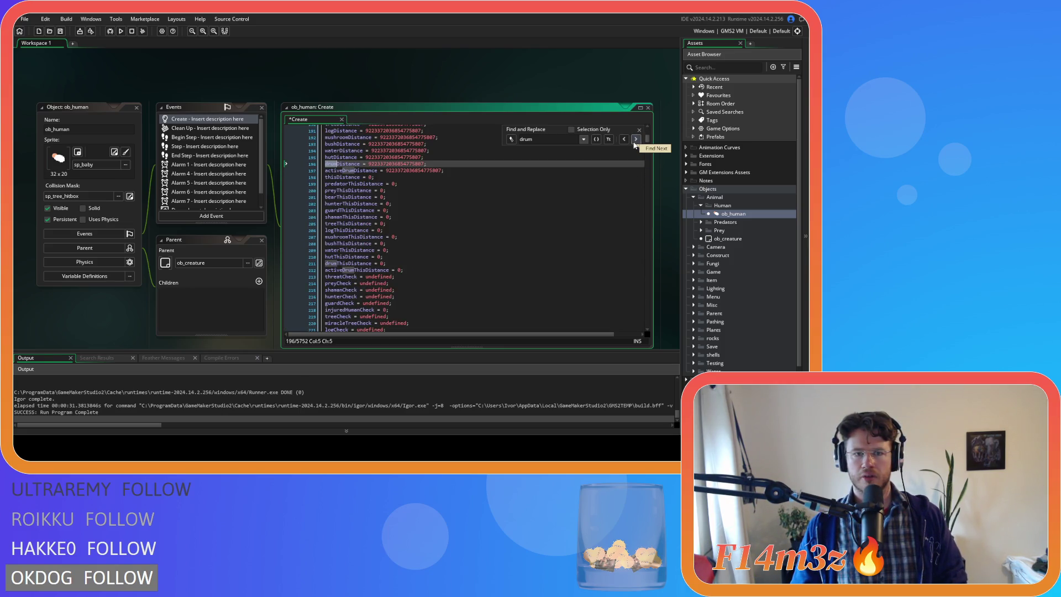
click(635, 140)
click(636, 140)
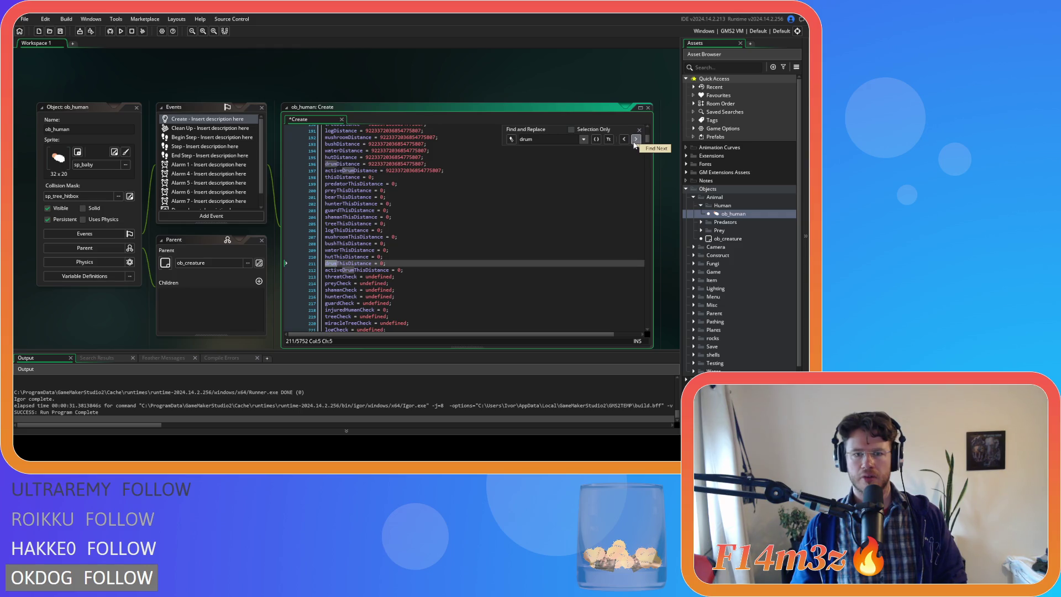
click(635, 139)
click(635, 140)
click(635, 139)
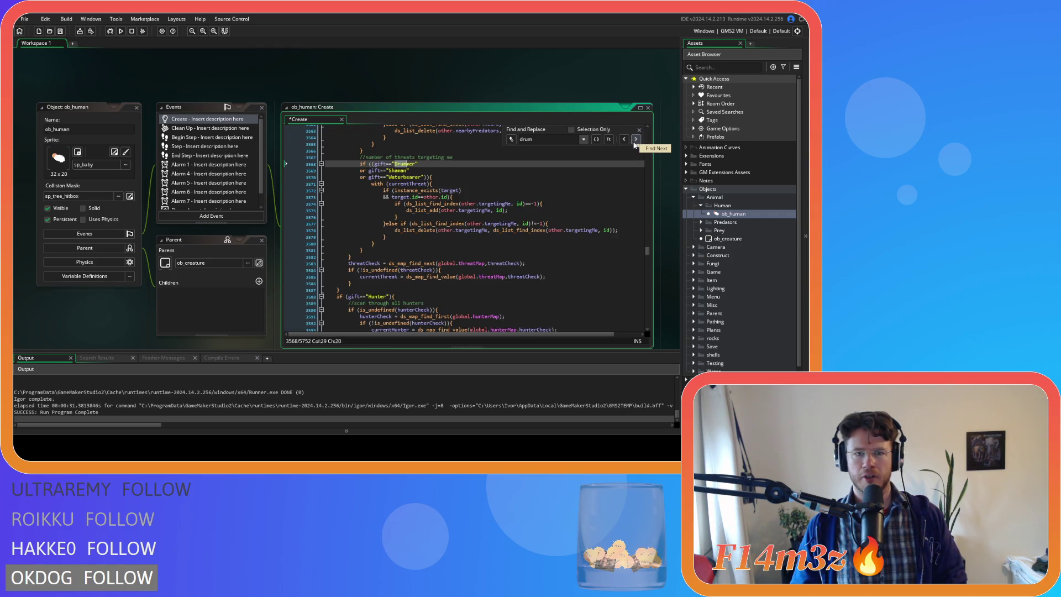
Step: Close the Find and Replace box and save the ob_human Create code
click(640, 130)
click(387, 138)
key(ctrl+s)
scroll(409, 188, up, 10)
scroll(409, 188, up, 10)
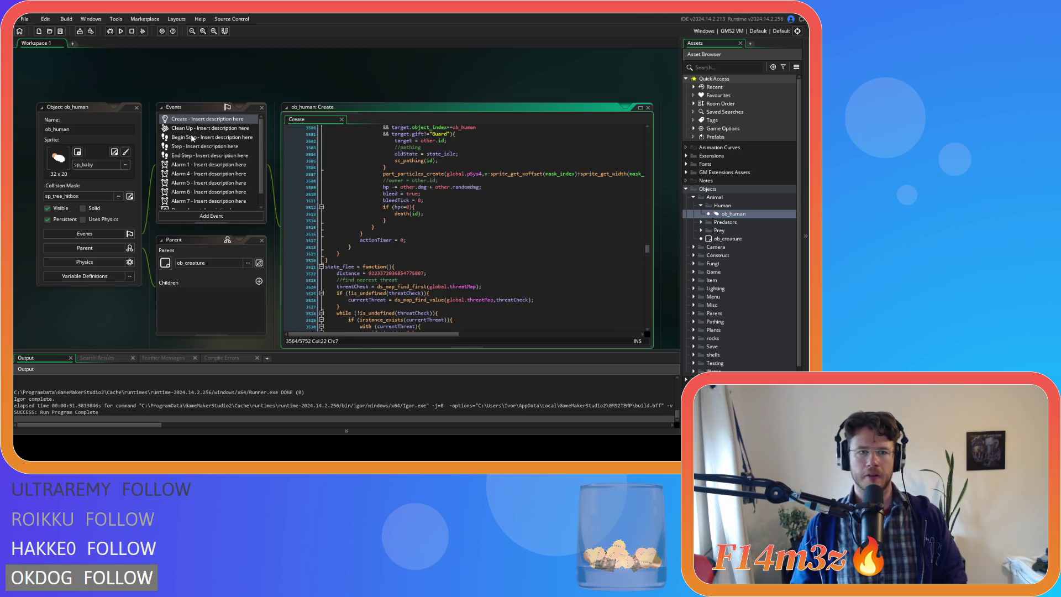
click(209, 154)
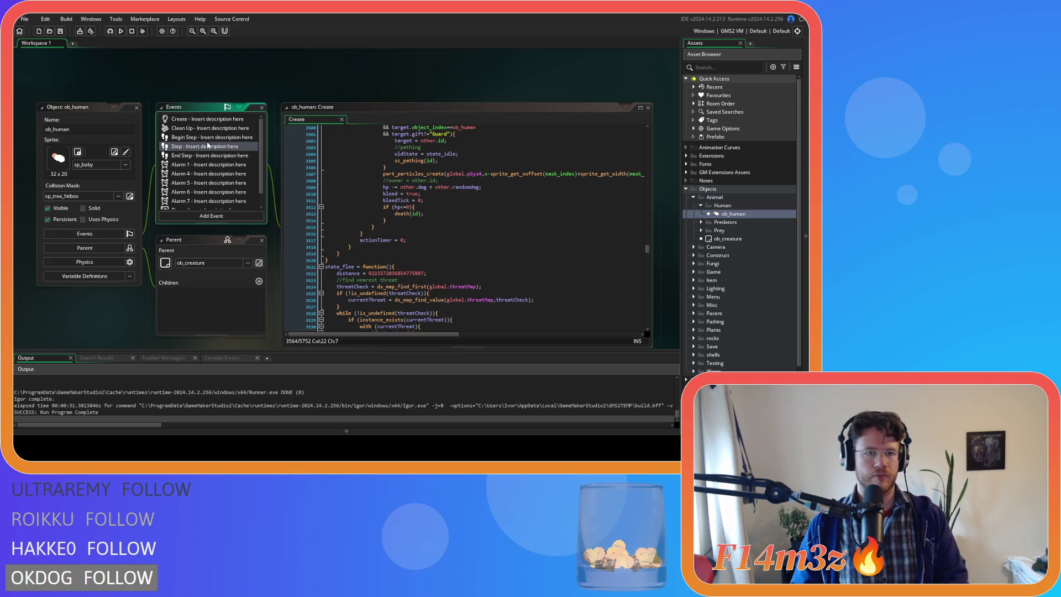
click(208, 146)
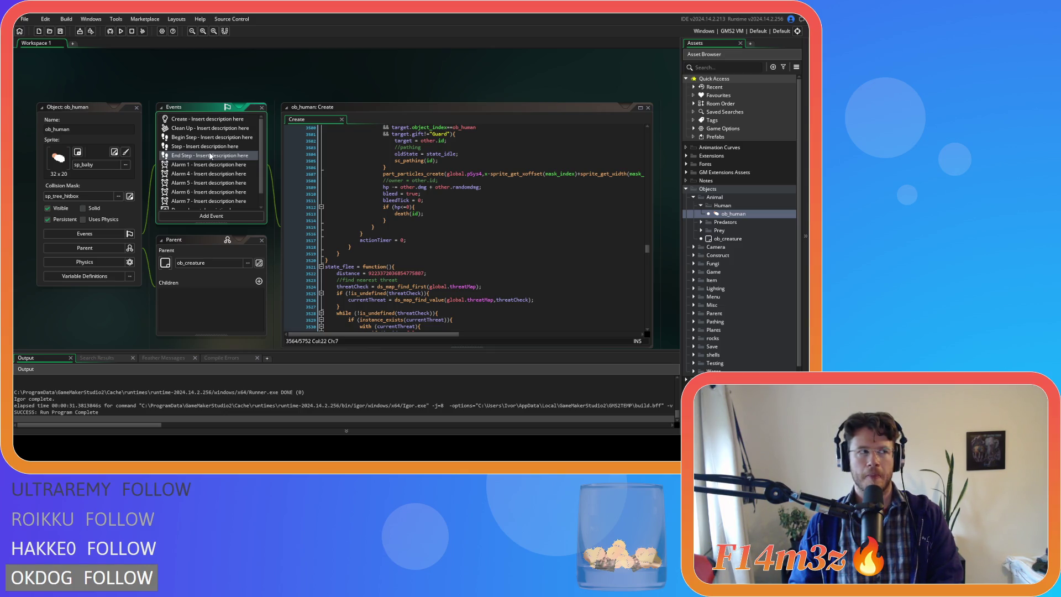
key(Up)
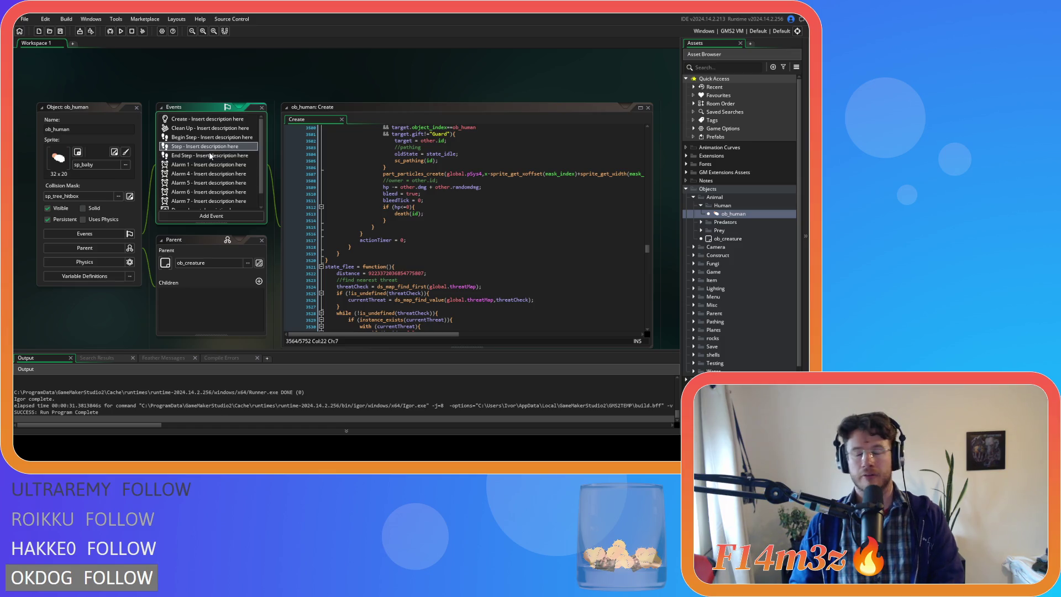
key(Up)
key(Up)
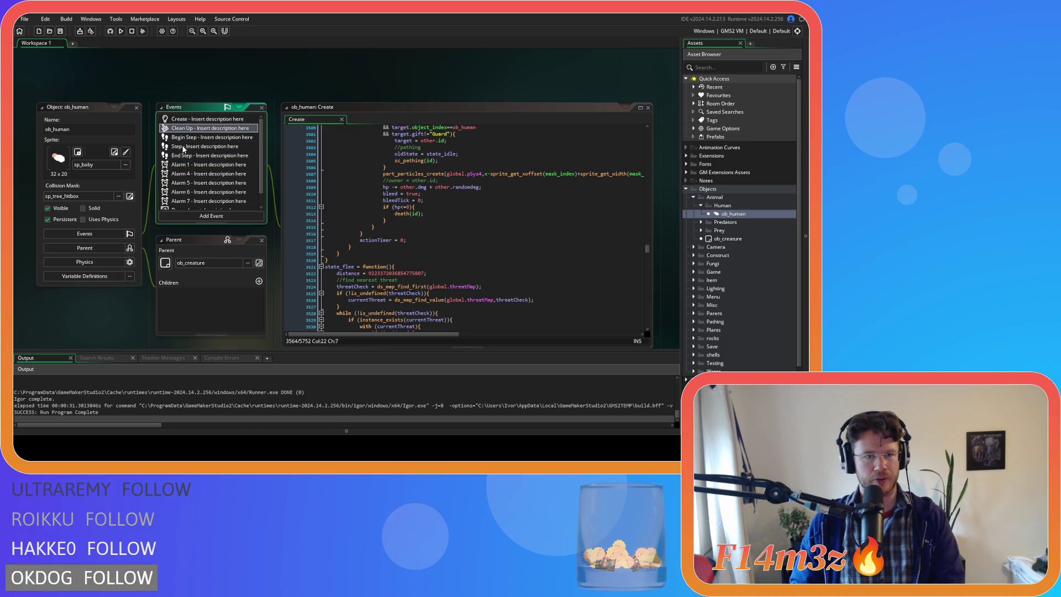
key(Down)
key(Down)
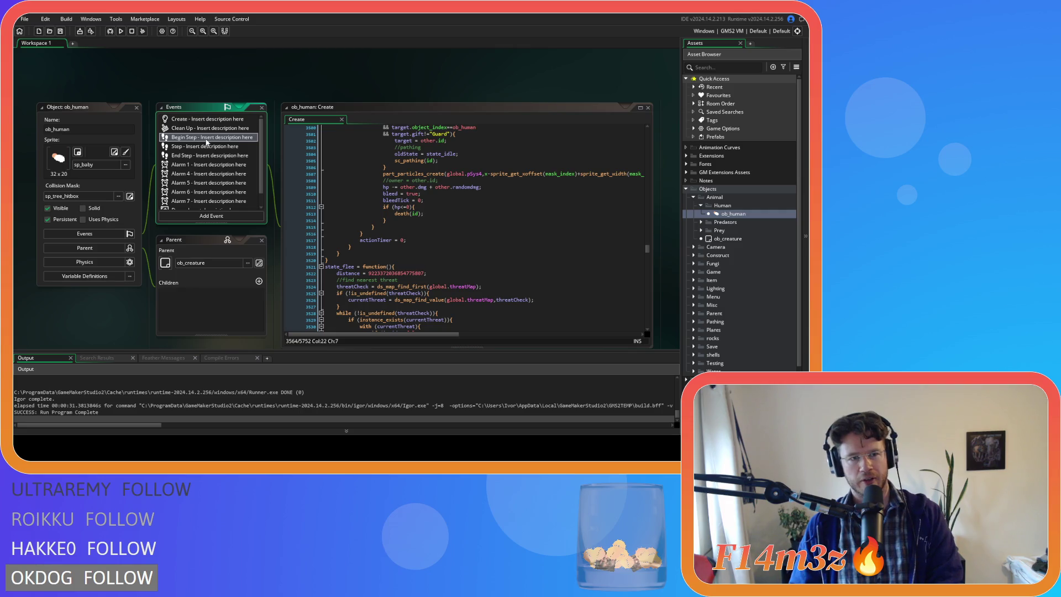
key(Return)
scroll(381, 198, down, 20)
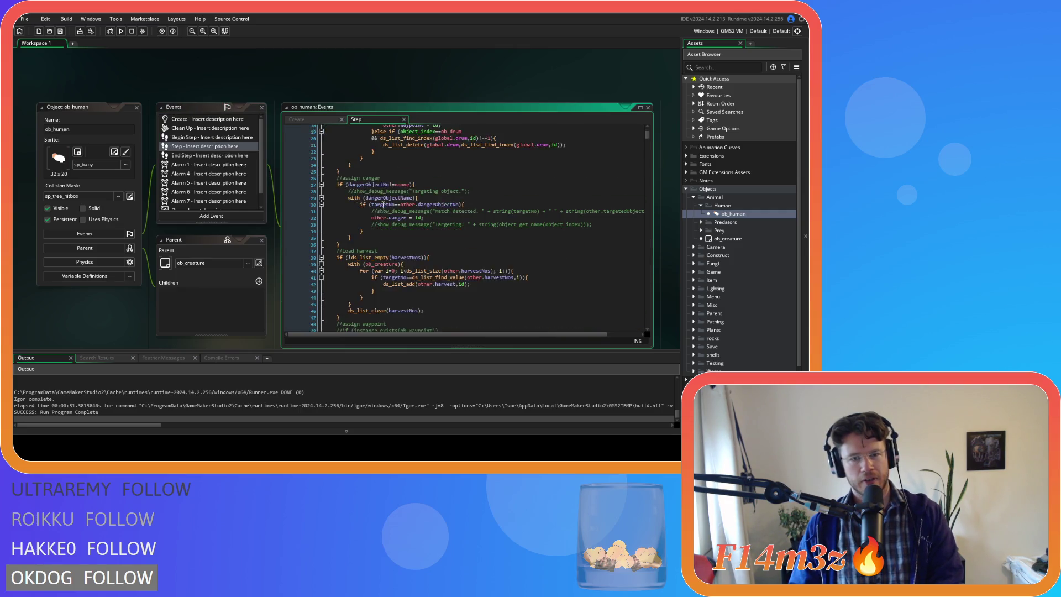
scroll(381, 198, down, 8)
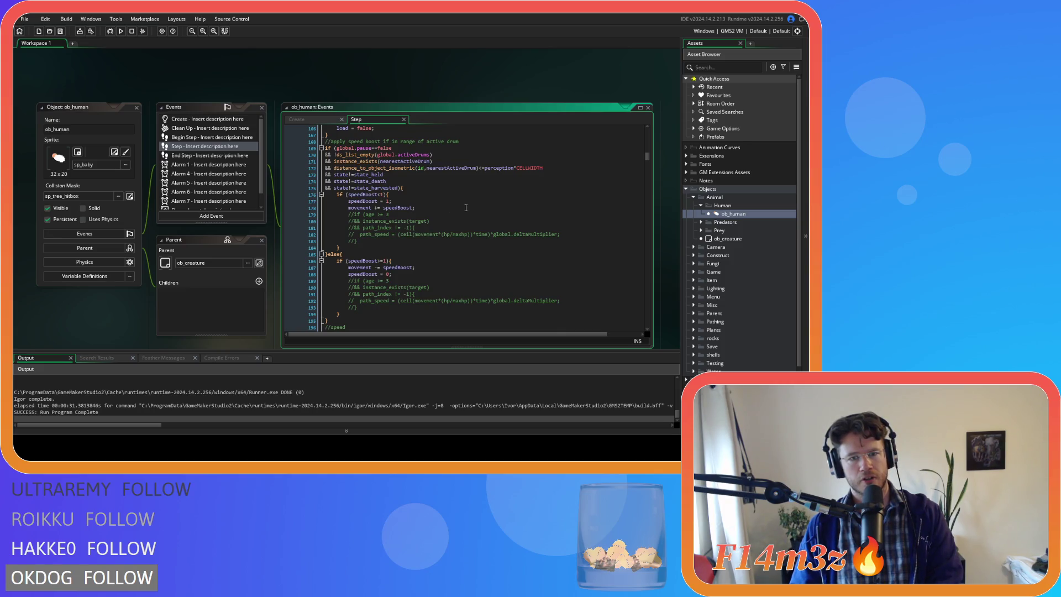
key(ctrl+Tab)
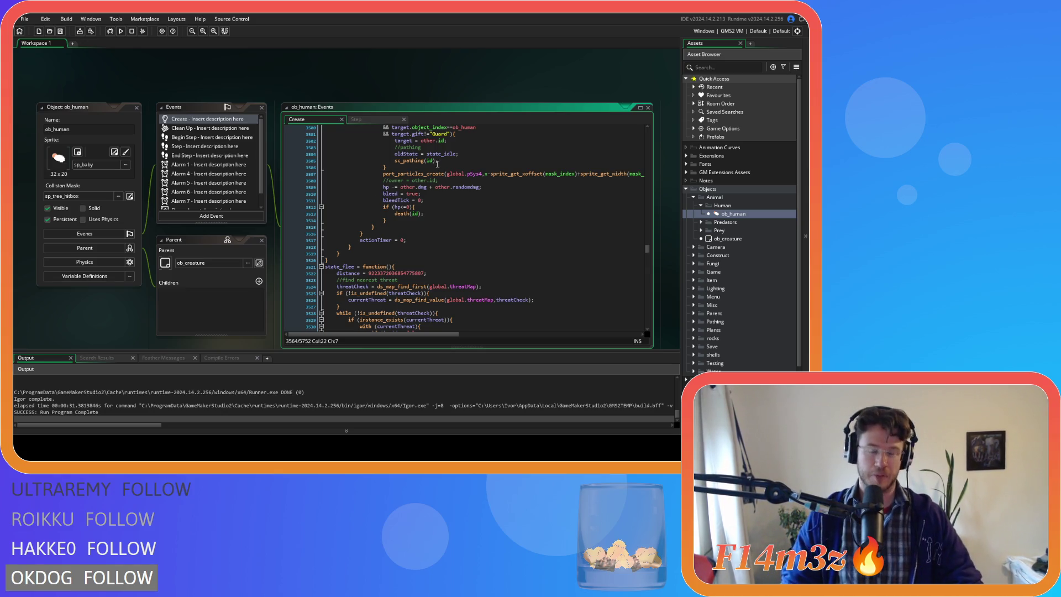
click(357, 119)
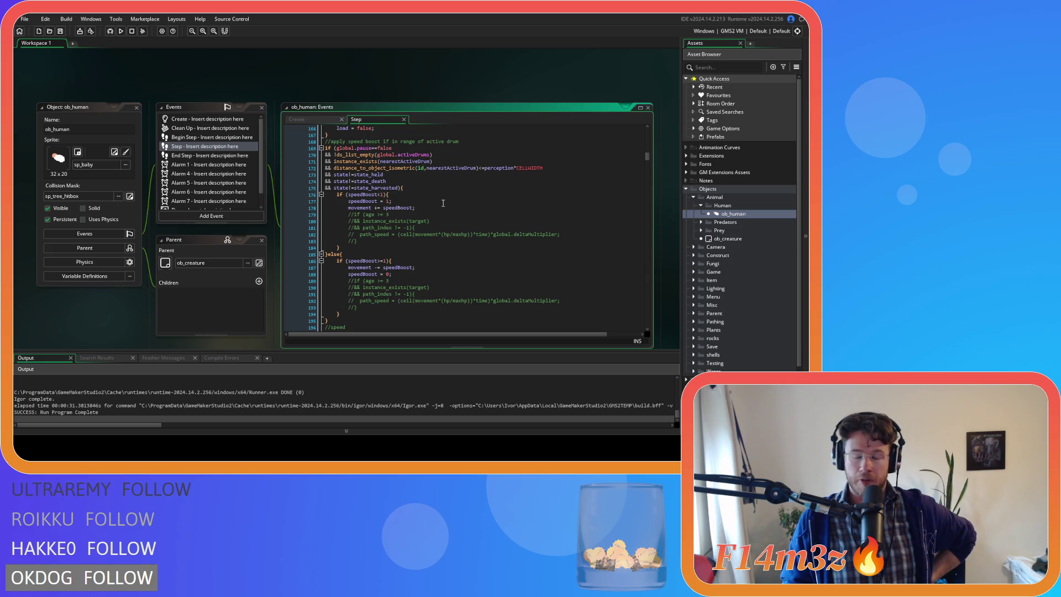
Step: Review the Step event's speedBoost < 1 check, movement += speedBoost and speedBoost = 1 lines
click(408, 168)
click(480, 195)
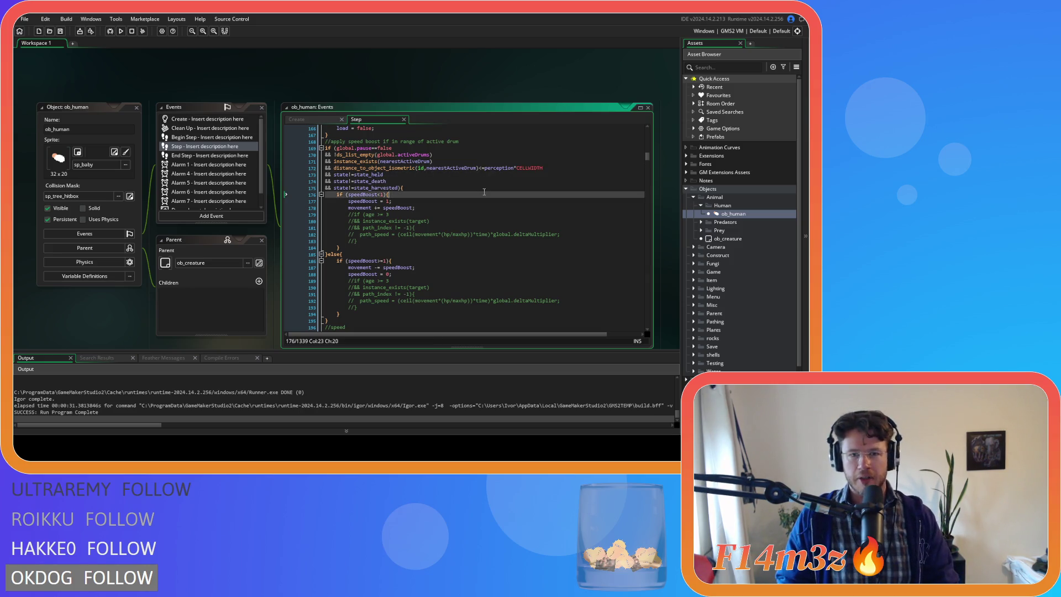
click(438, 220)
scroll(441, 215, down, 1)
click(448, 191)
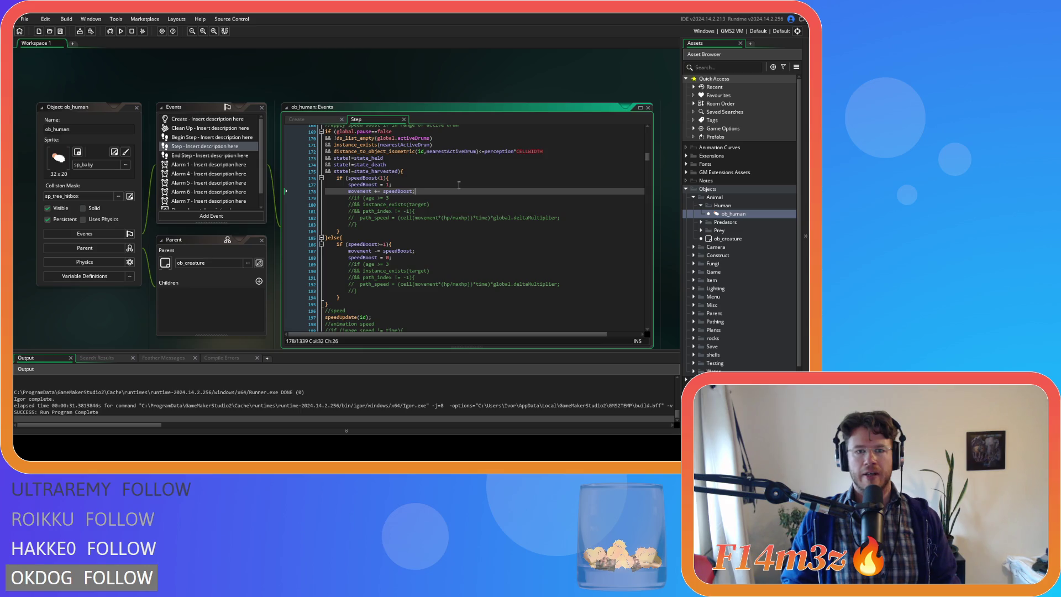
click(458, 185)
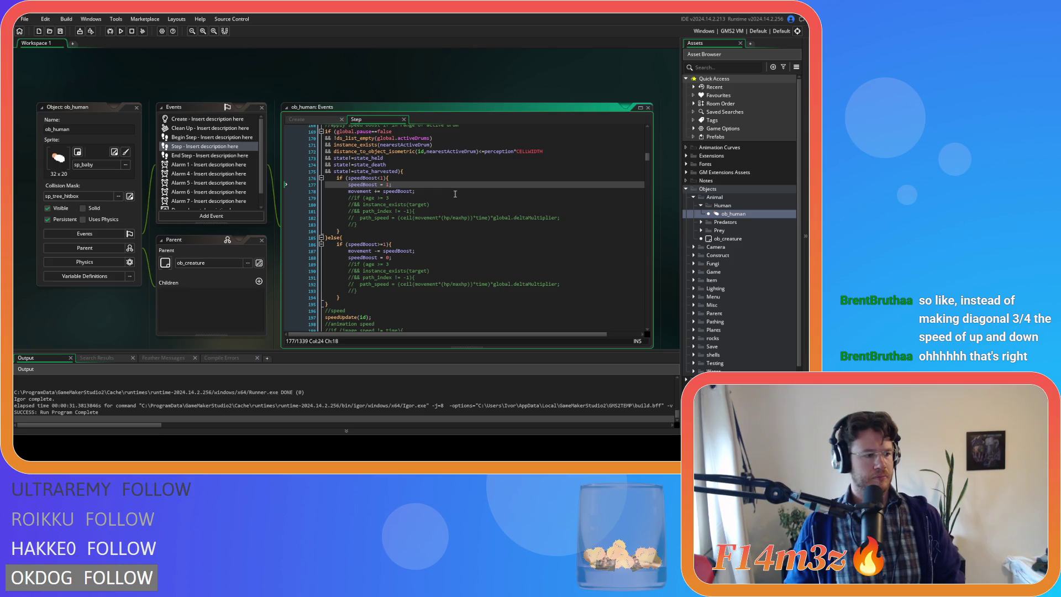
click(449, 204)
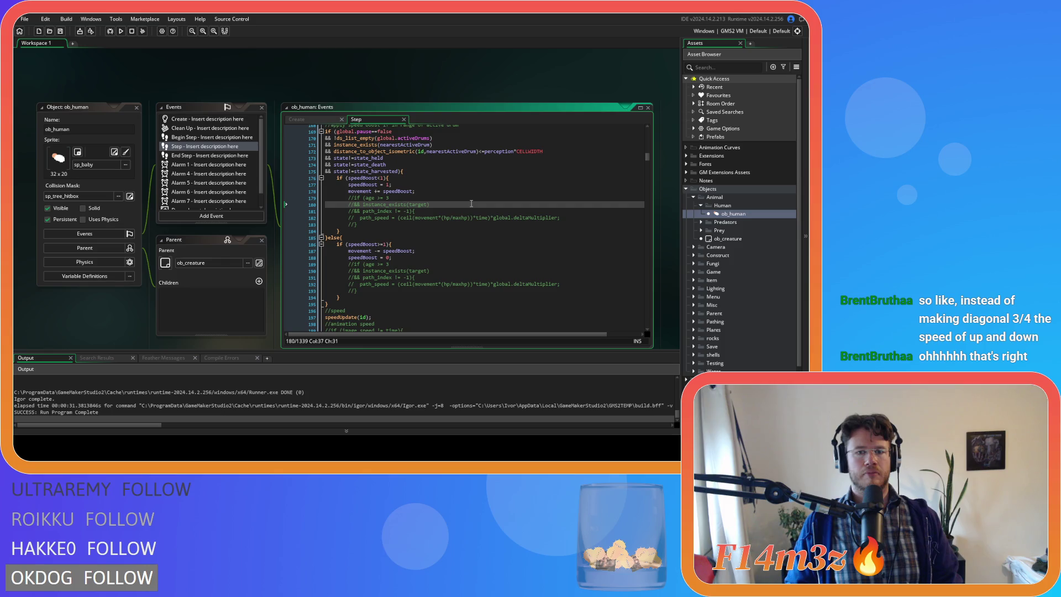
click(461, 191)
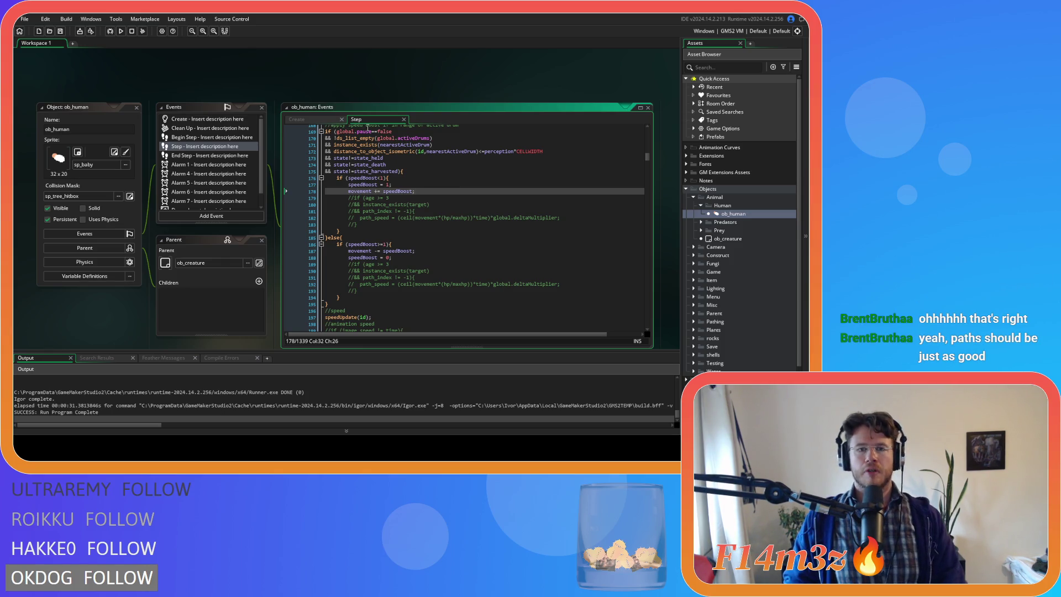
mouse_move(358, 139)
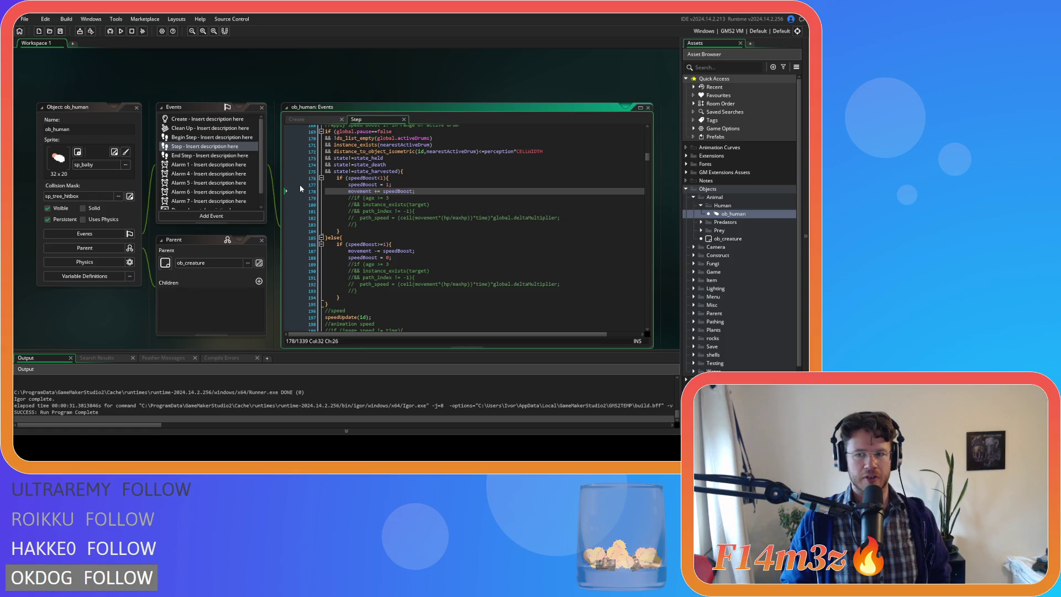
click(447, 198)
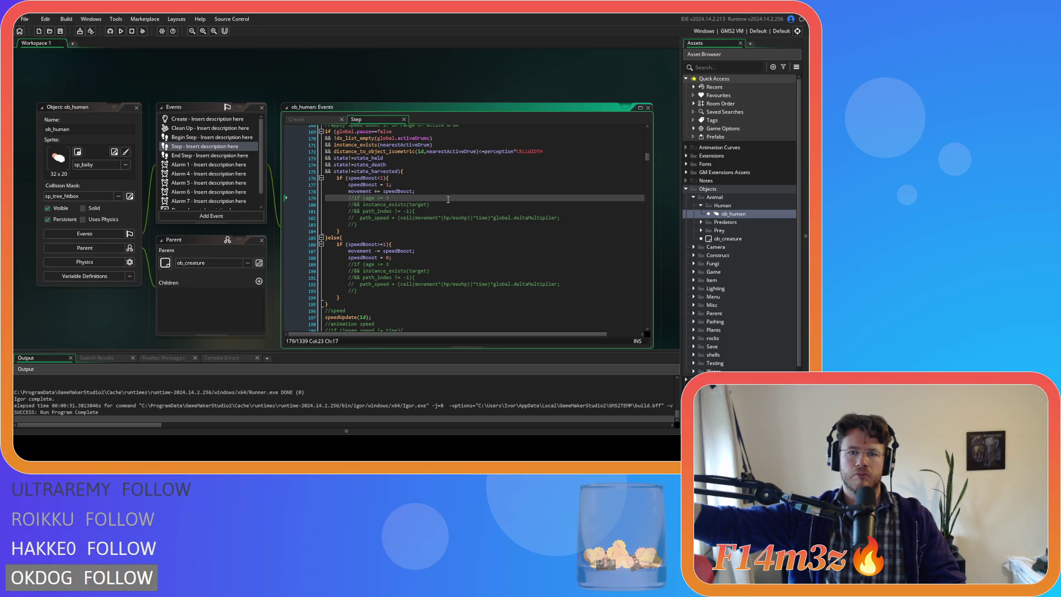
Step: Glance at the Create code, then open sc_speedUpdate from the speedUpdate(id) call on line 197
click(316, 118)
click(427, 240)
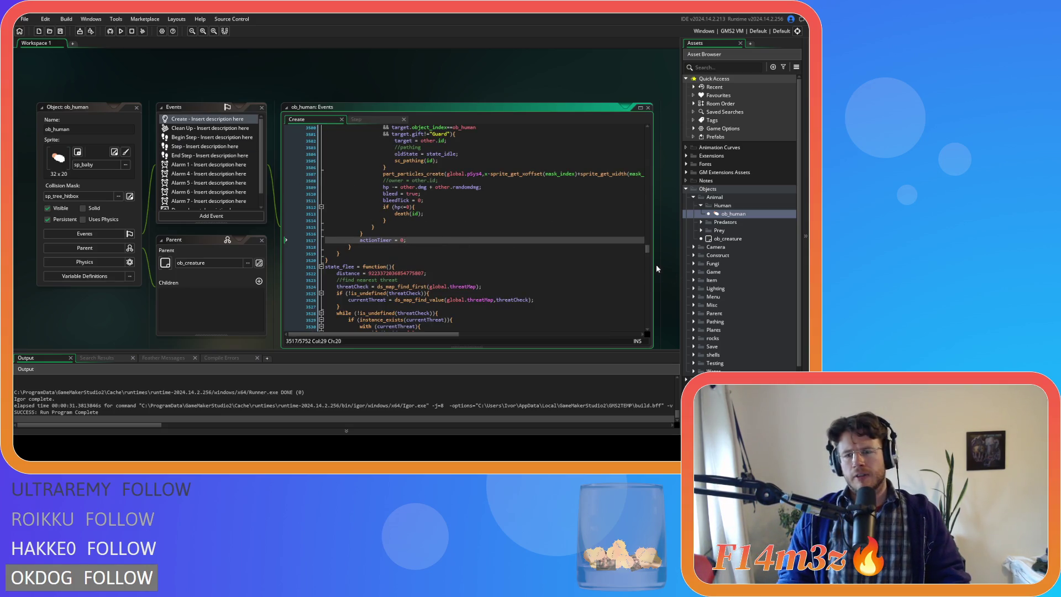
drag(648, 248, 638, 126)
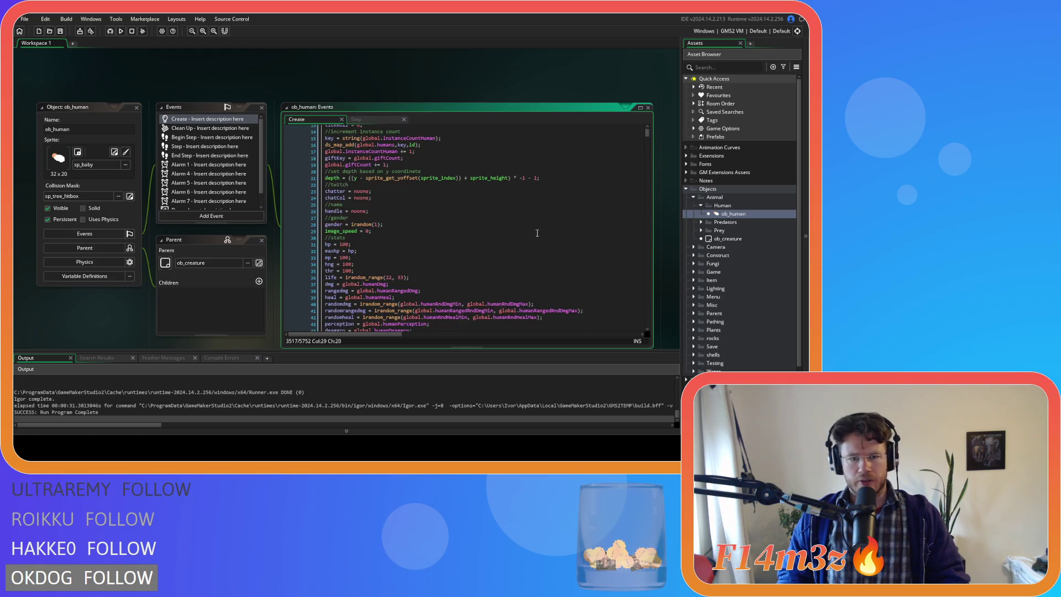
click(365, 120)
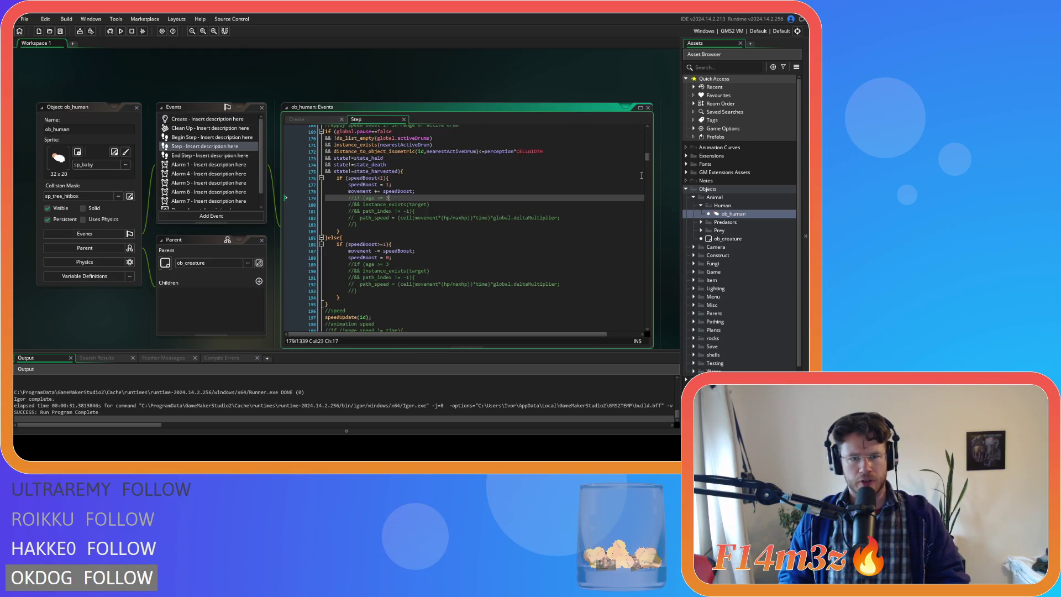
scroll(630, 182, down, 2)
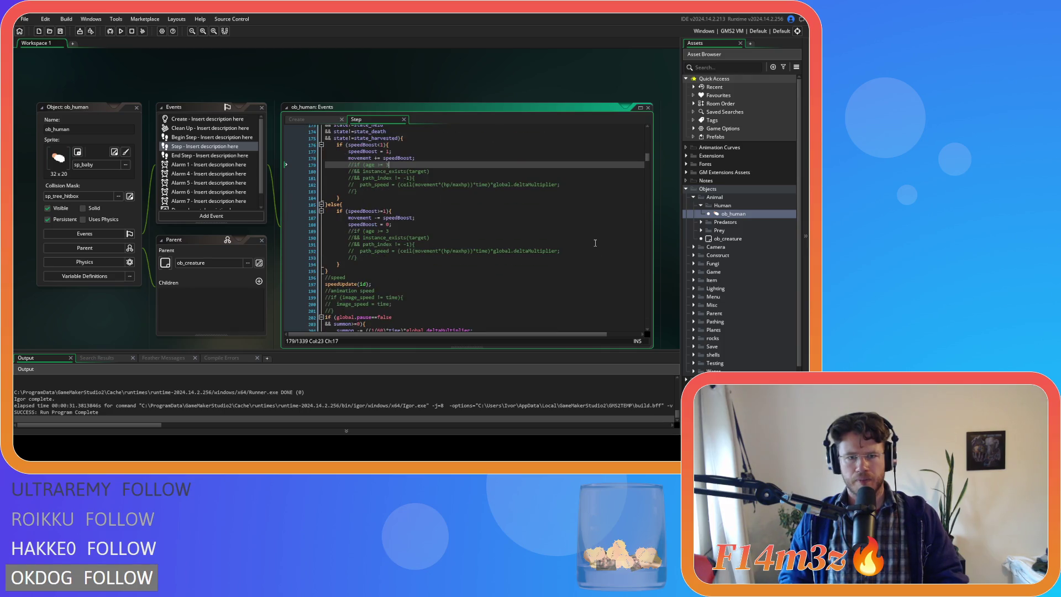
click(334, 284)
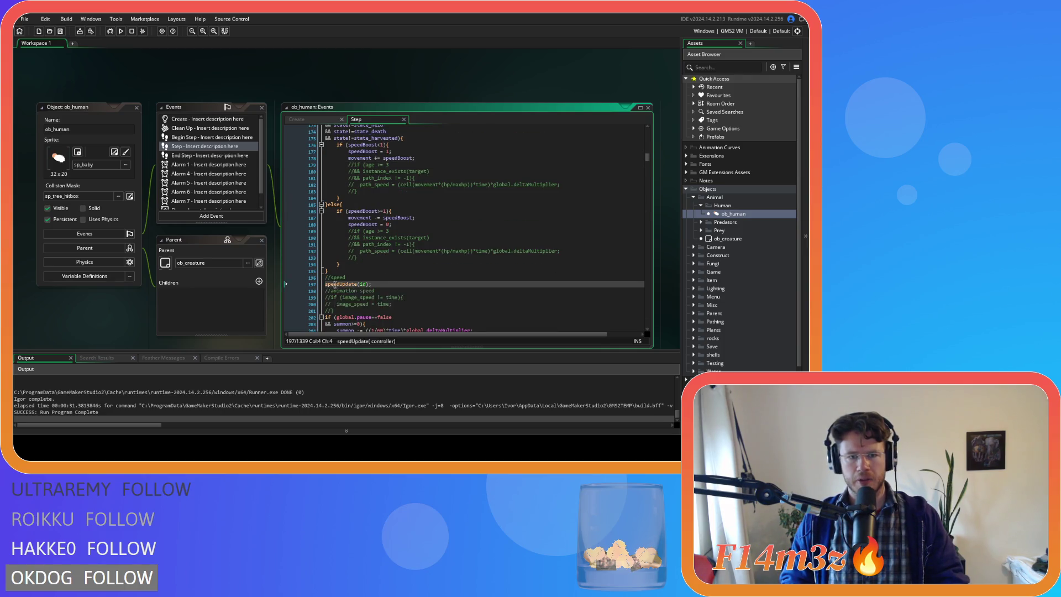
scroll(342, 280, down, 1)
key(F12)
Step: Select movement in sc_speedUpdate's line 14 path_speed formula and bring ob_human's Step code alongside
click(557, 164)
click(564, 183)
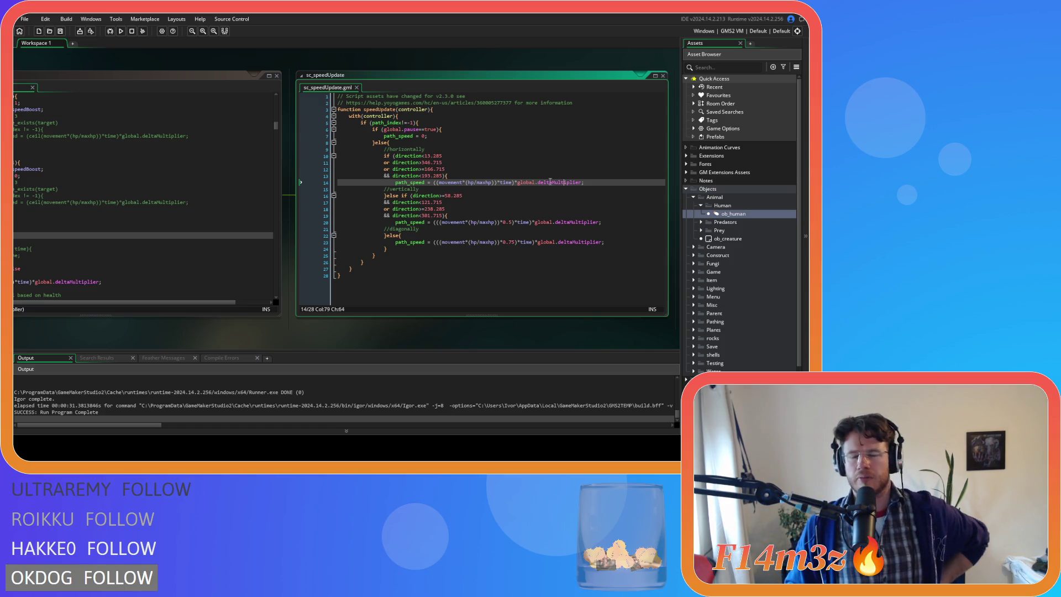
drag(438, 183, 483, 183)
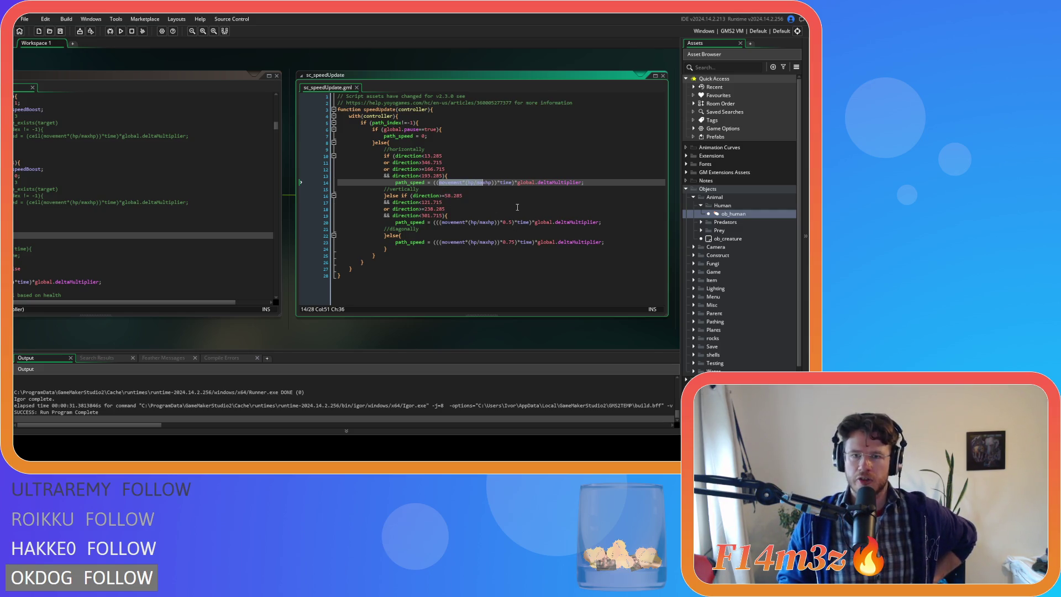
key(Right)
key(Right)
key(Right)
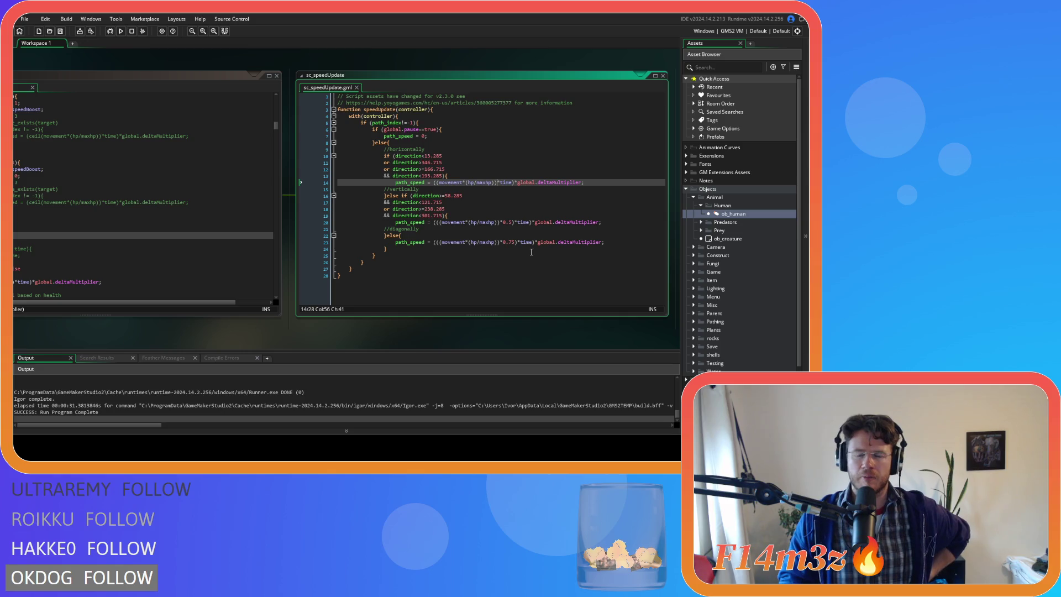
drag(391, 338, 548, 337)
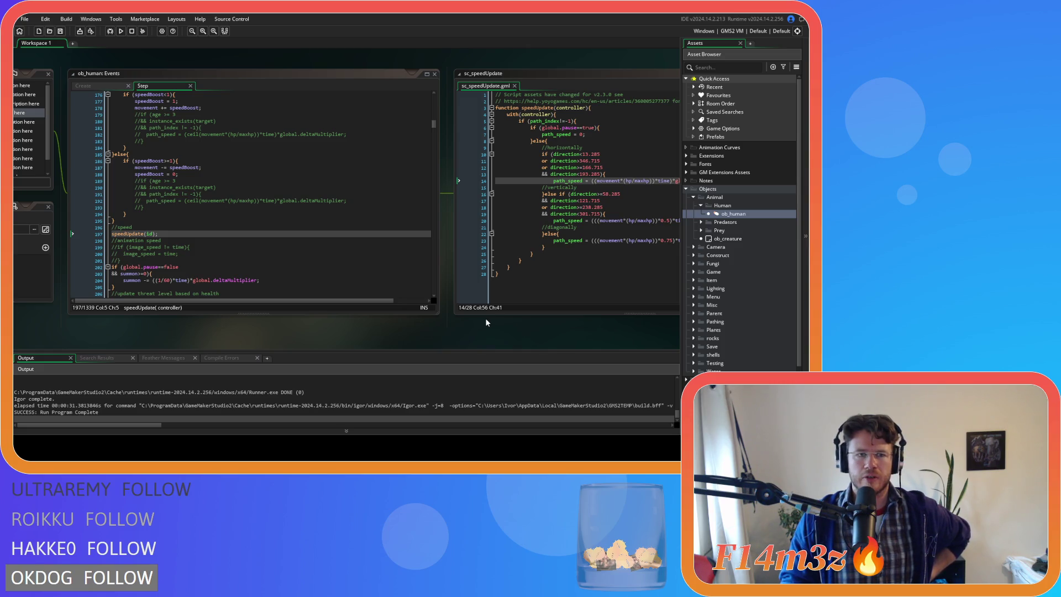
Step: Check the Step drum-boost branches, then add speedBoost to movement in sc_speedUpdate's line 14 formula
scroll(369, 228, up, 2)
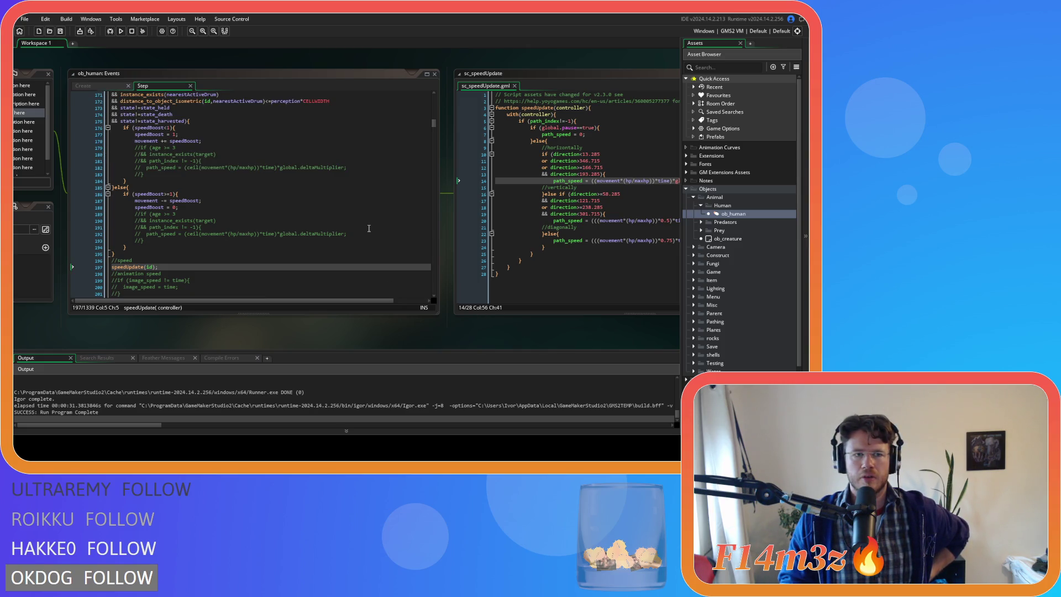
scroll(369, 228, up, 2)
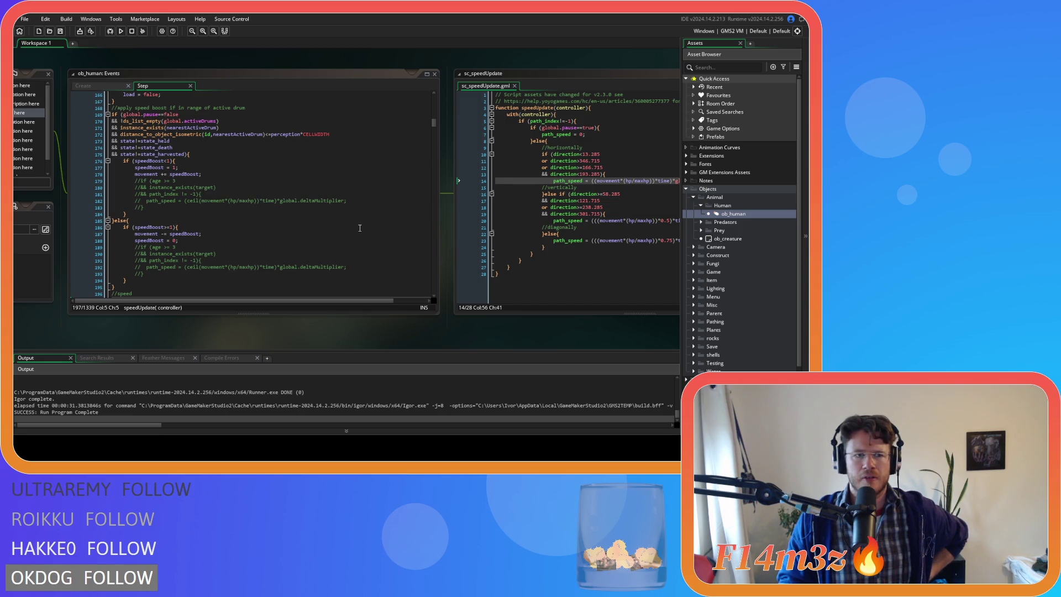
scroll(360, 227, down, 1)
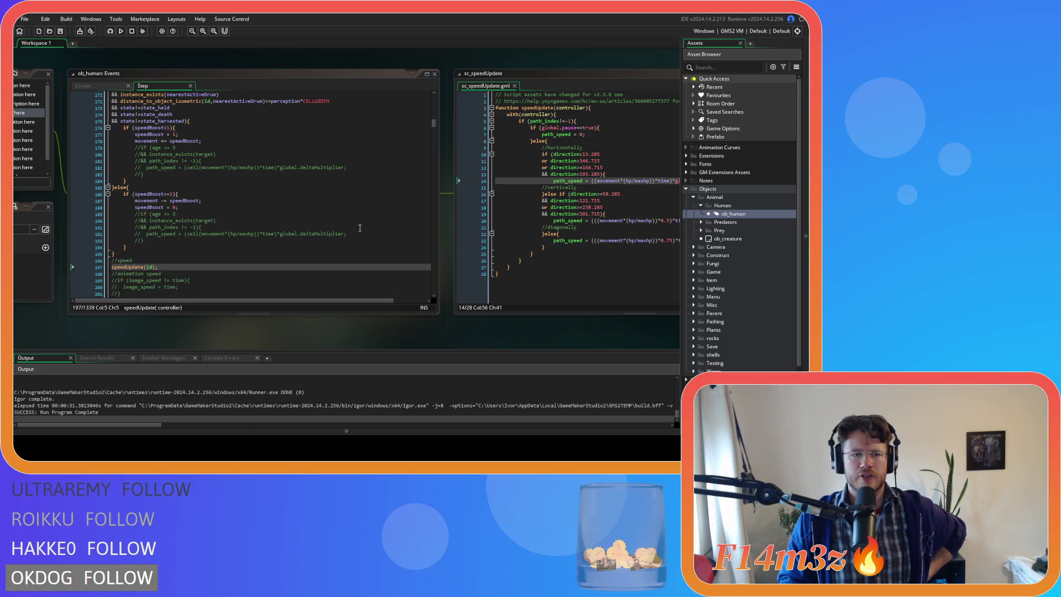
scroll(359, 227, down, 1)
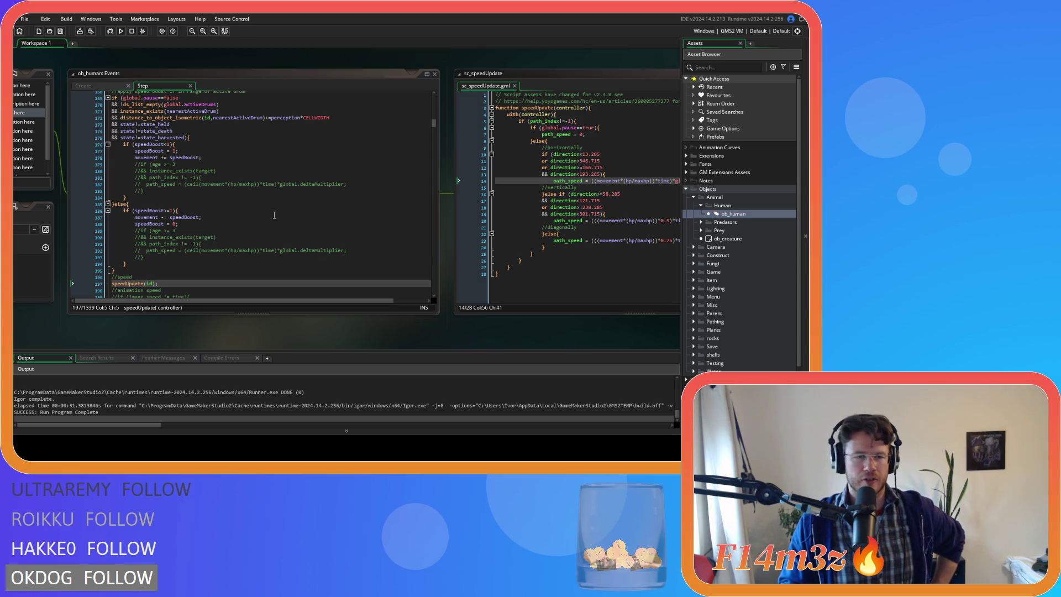
click(206, 170)
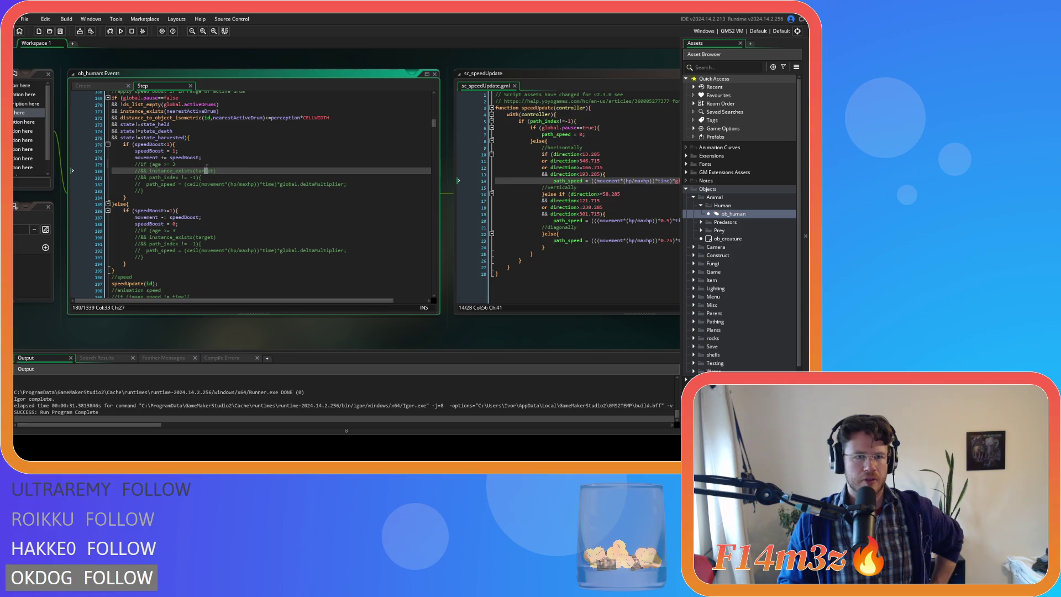
click(269, 152)
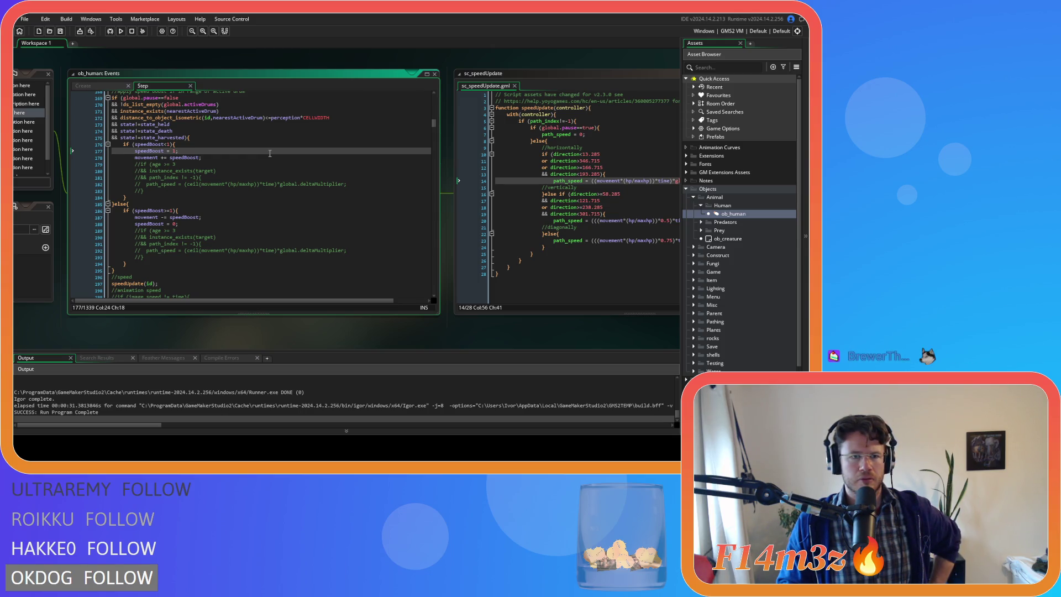
drag(134, 224, 182, 225)
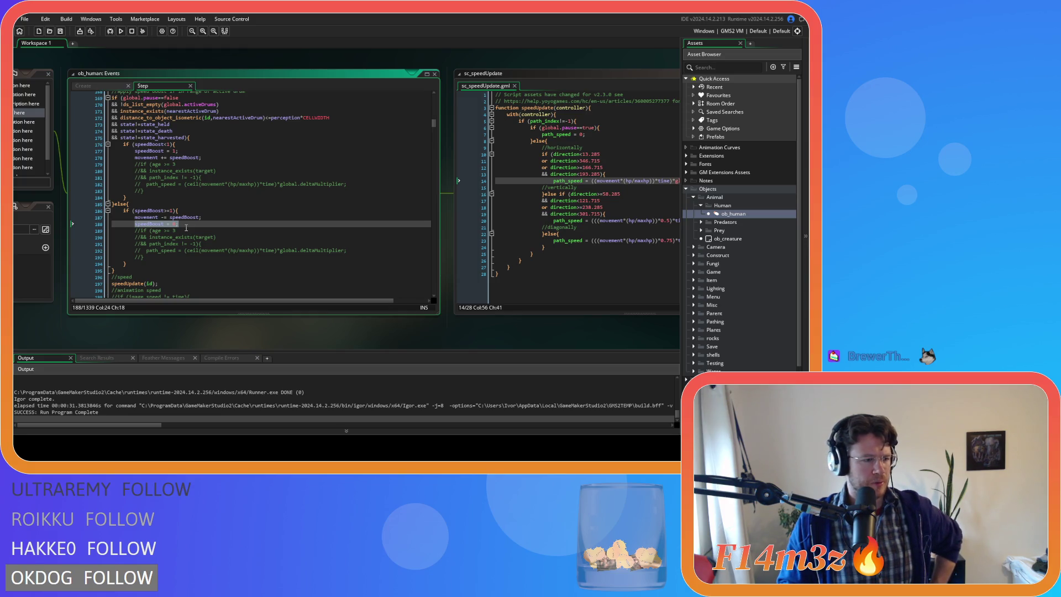
click(275, 199)
click(169, 217)
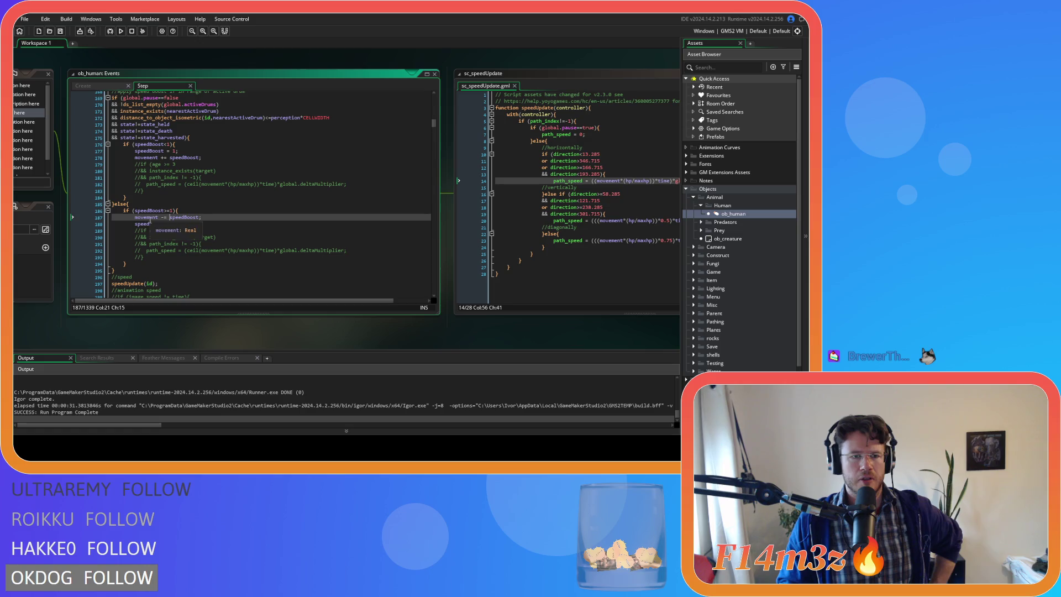
click(168, 165)
click(182, 150)
click(512, 177)
text(*speedBoost)
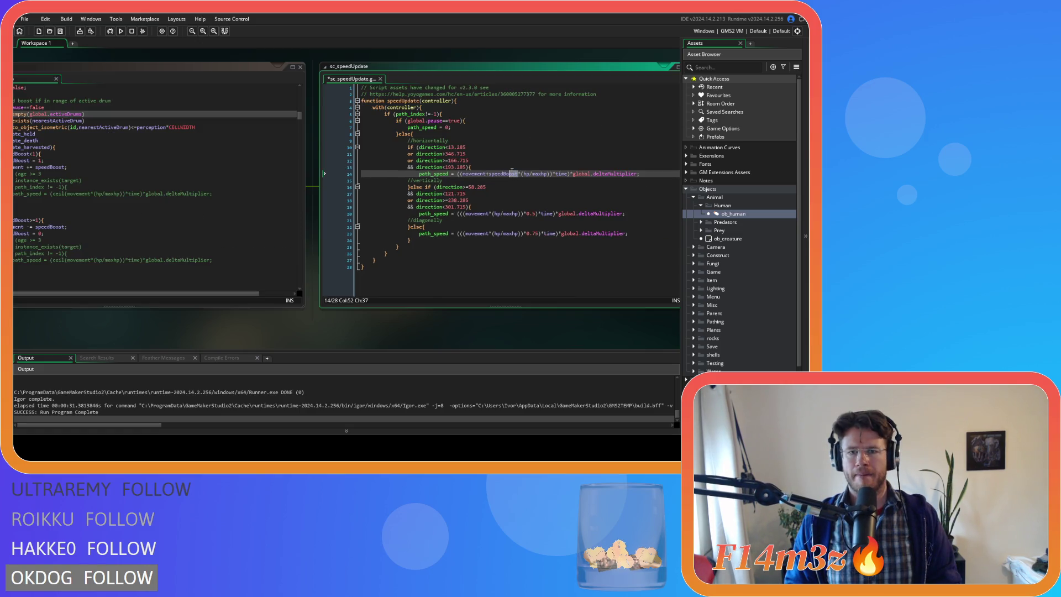
Step: Add +speedBoost to movement on line 20 and parenthesize (movement+speedBoost) on line 14
click(490, 213)
text(+speedBoost)
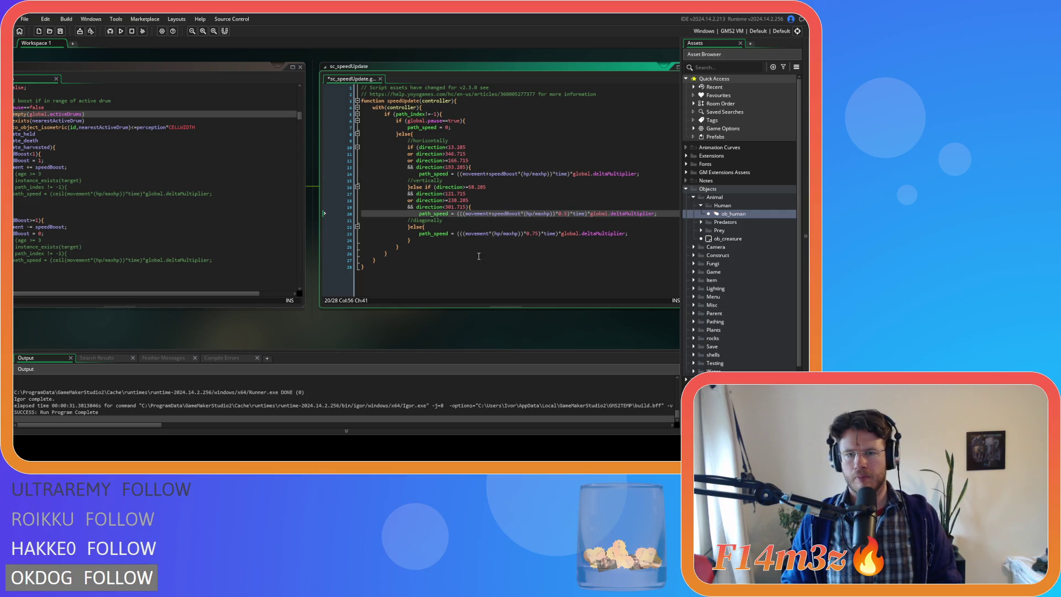
click(517, 174)
text())
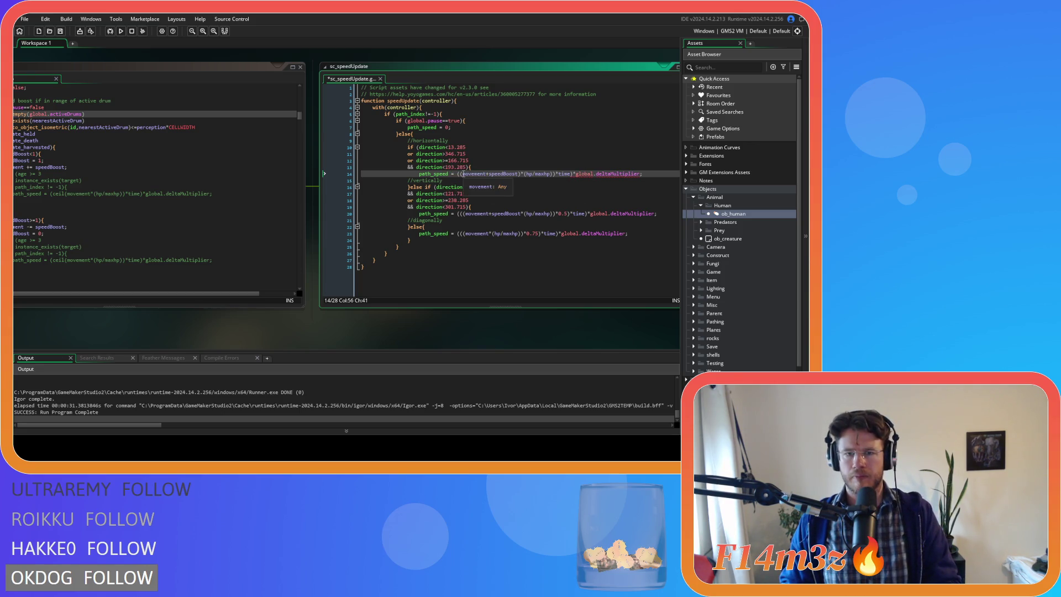
click(462, 174)
text(()
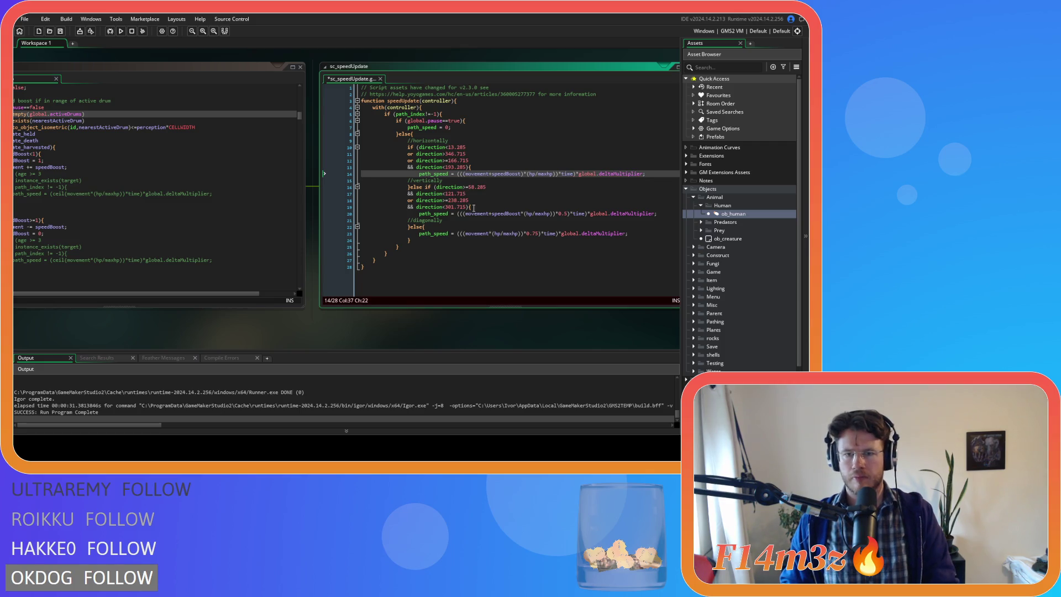
Step: Parenthesize line 20's sum, add (+speedBoost) to line 23, and save sc_speedUpdate
click(520, 215)
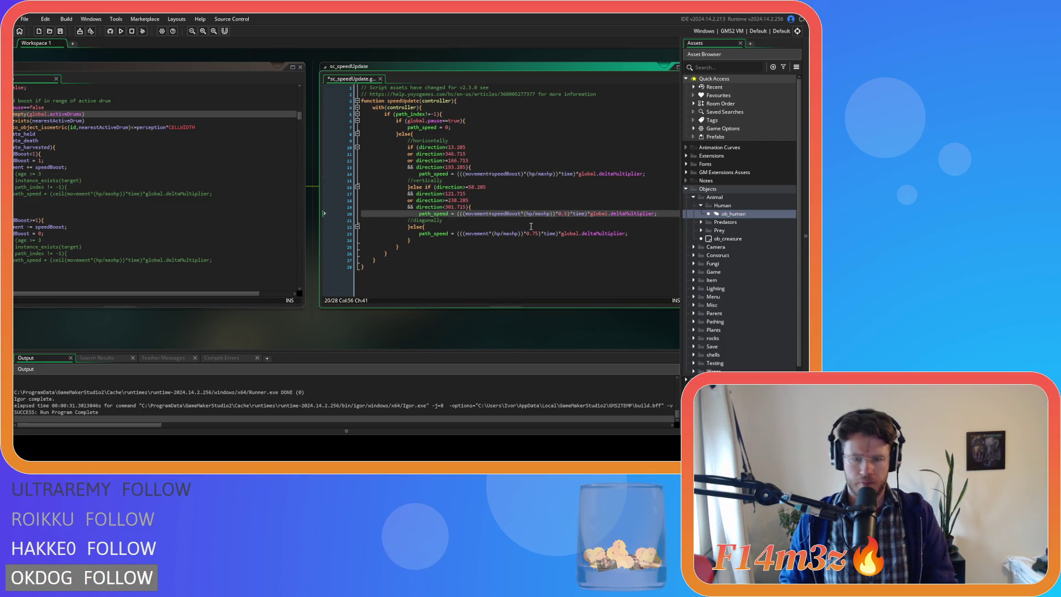
text())
text(()
click(490, 233)
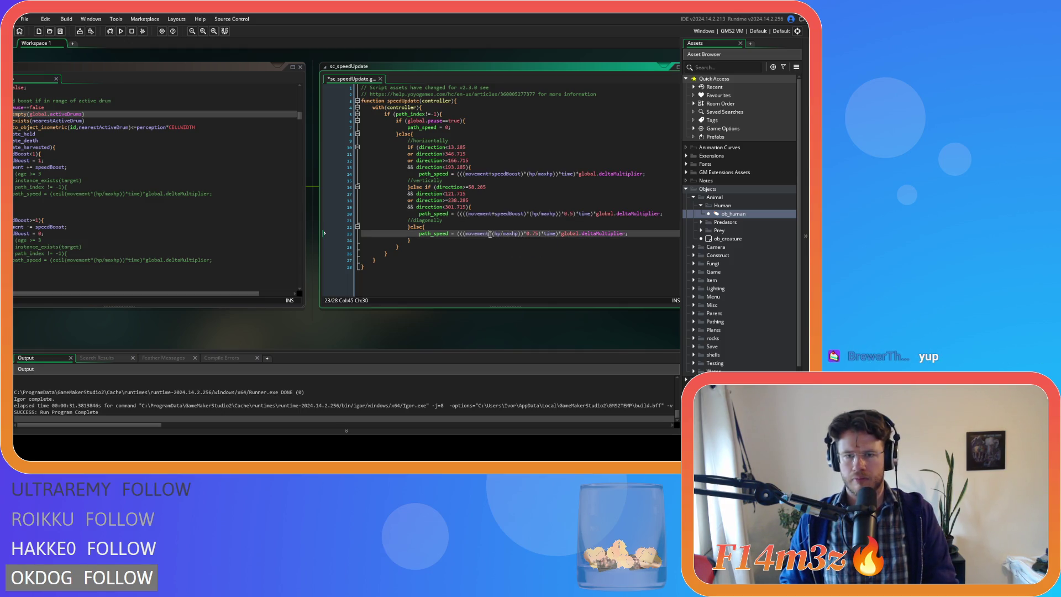
text(+speedBoost)*()
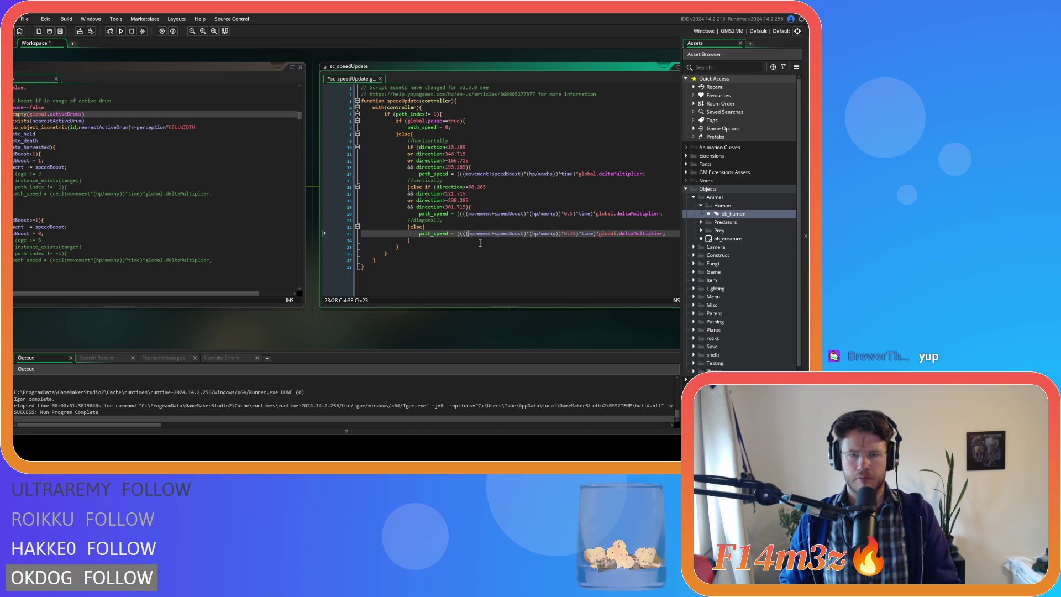
key(ctrl+s)
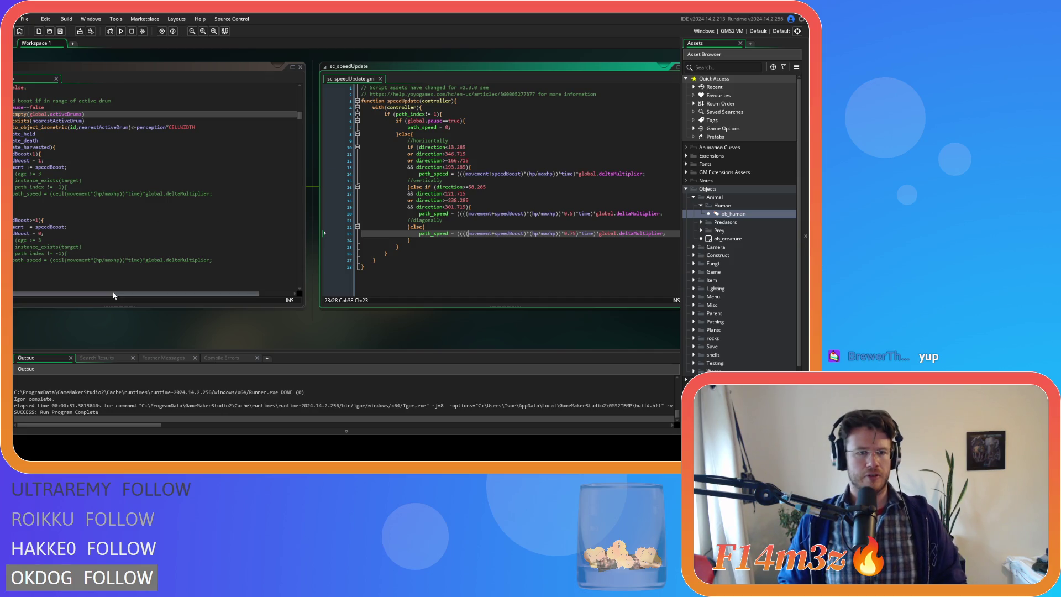
mouse_move(64, 327)
mouse_down()
mouse_move(190, 340)
mouse_move(135, 330)
mouse_up()
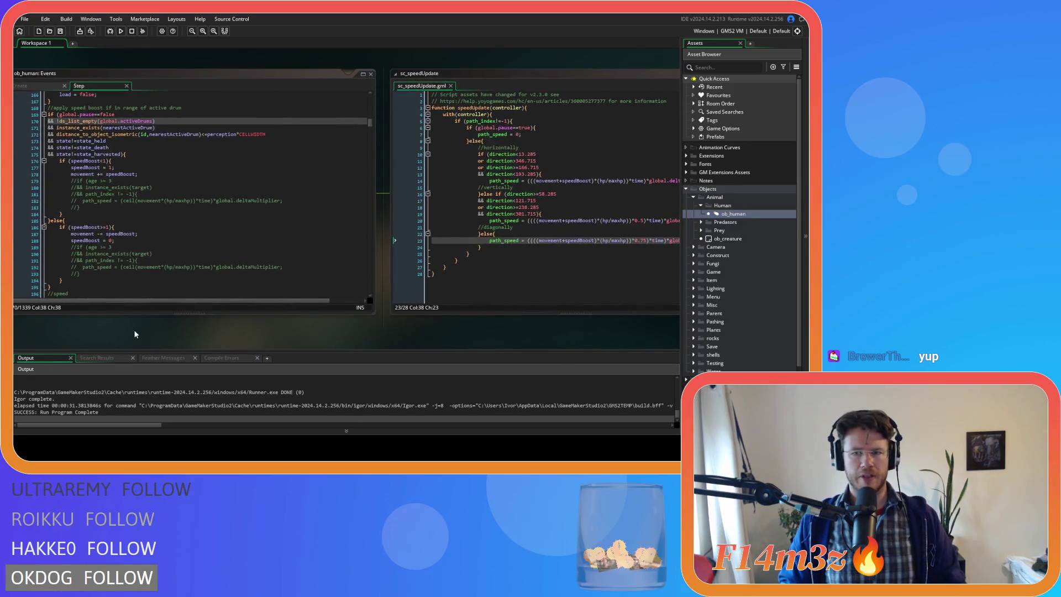
Step: Comment out the movement += speedBoost line and delete the if (speedBoost<1) check and its brace
click(101, 174)
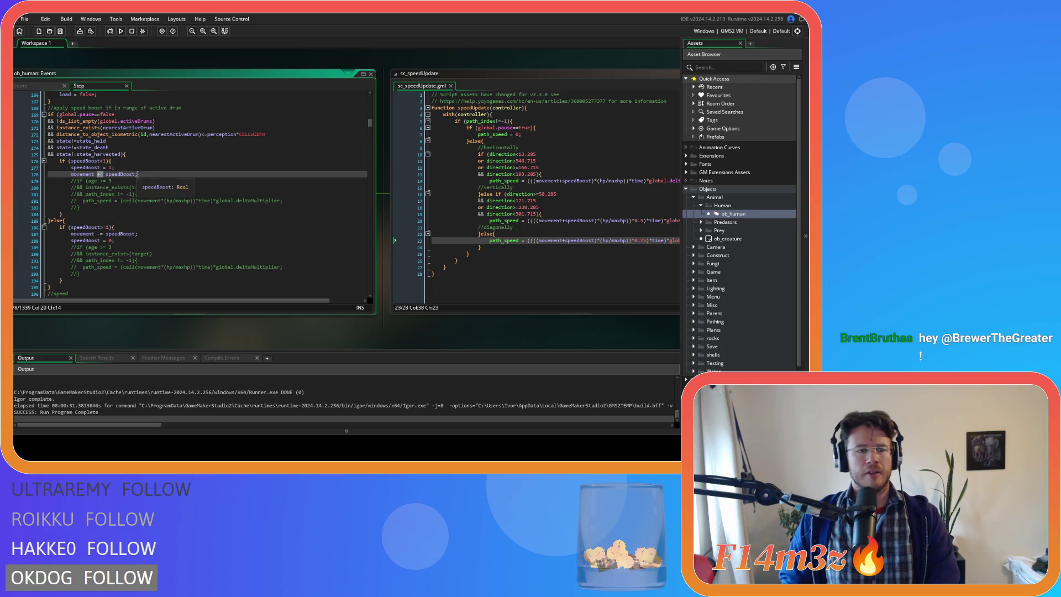
text(+)
click(146, 174)
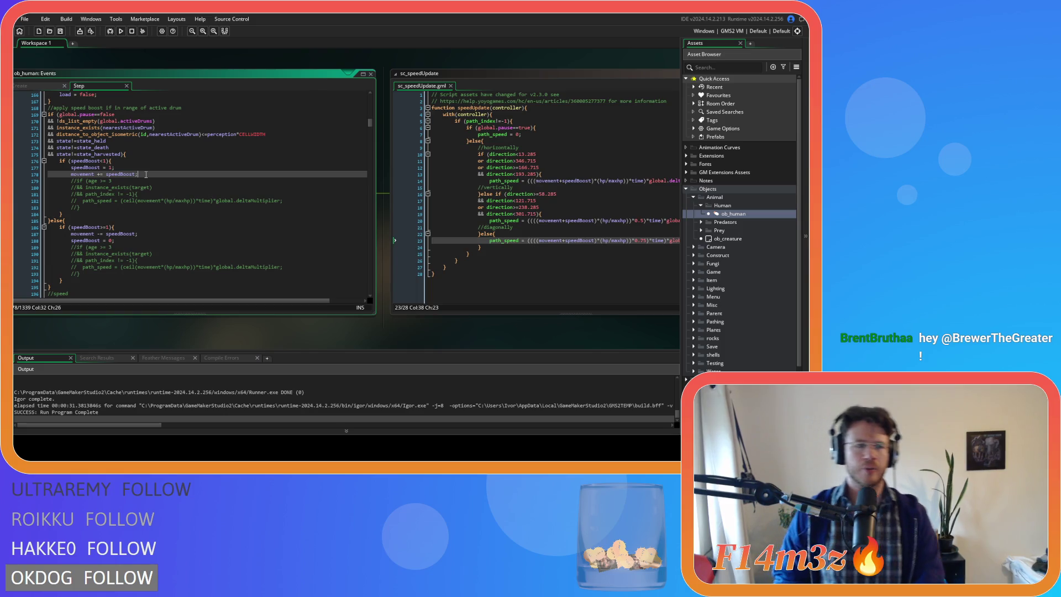
key(ctrl+k)
click(152, 234)
click(150, 242)
triple_click(154, 235)
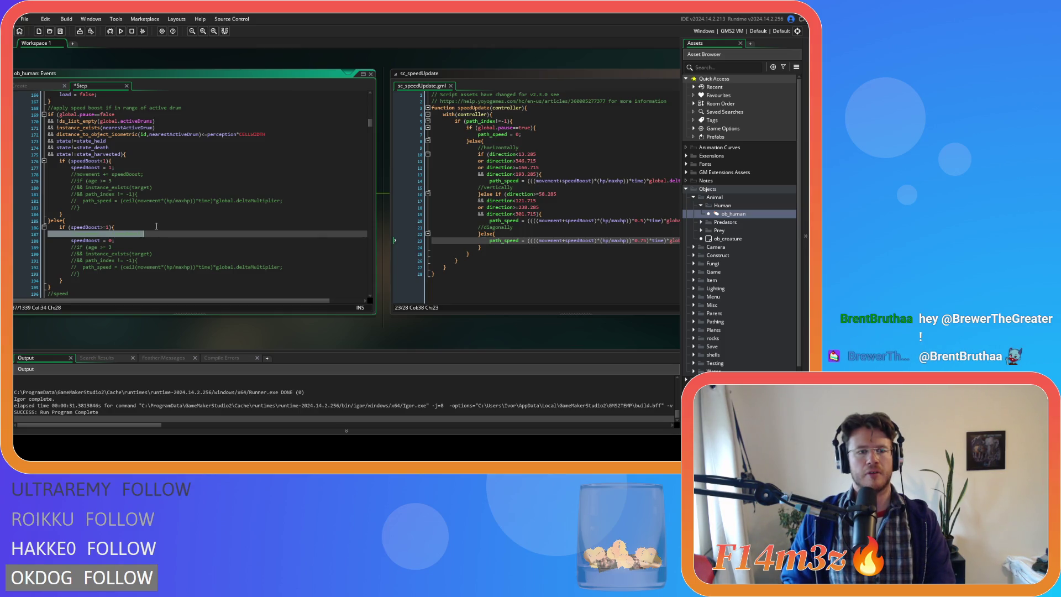
click(156, 225)
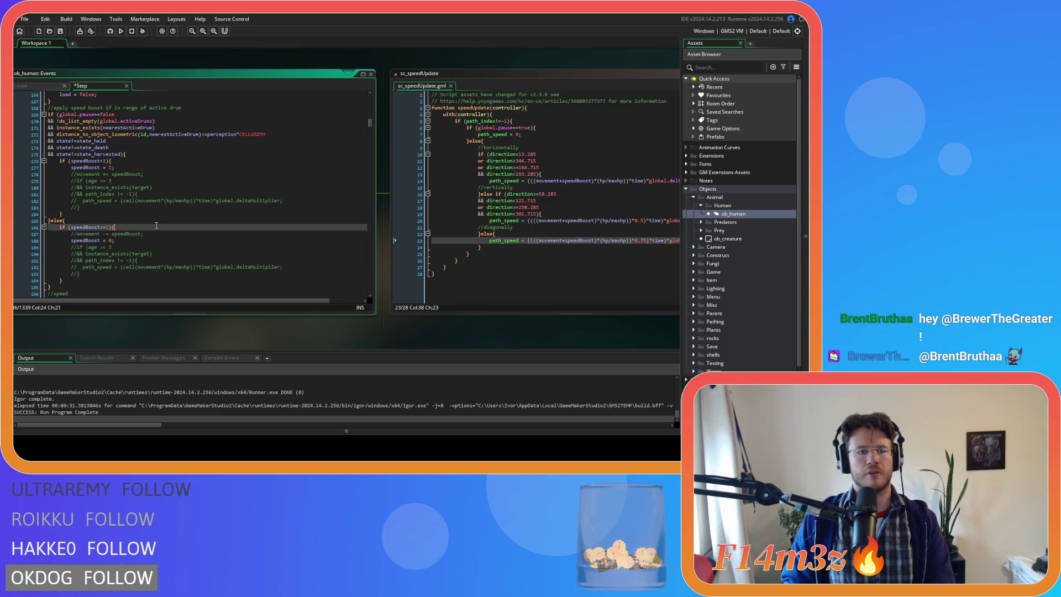
click(116, 160)
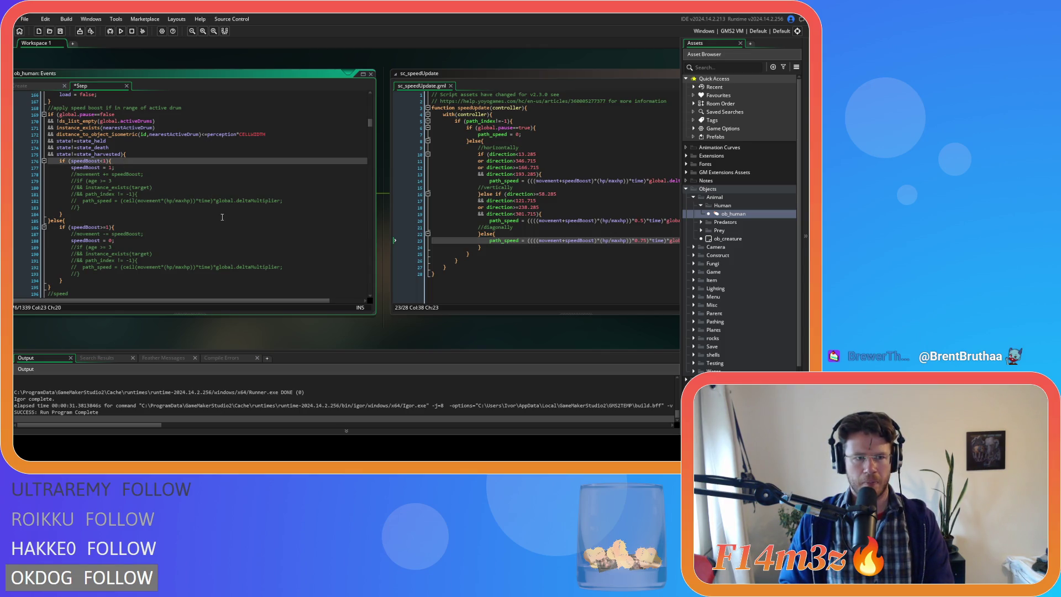
key(shift+Home)
key(BackSpace)
key(BackSpace)
click(95, 200)
key(Delete)
key(Delete)
key(Delete)
Step: Delete the if (speedBoost>=1) check, unindent the else branch, and remove the stray closing brace
drag(80, 200, 47, 160)
click(114, 214)
key(shift+Home)
key(BackSpace)
key(BackSpace)
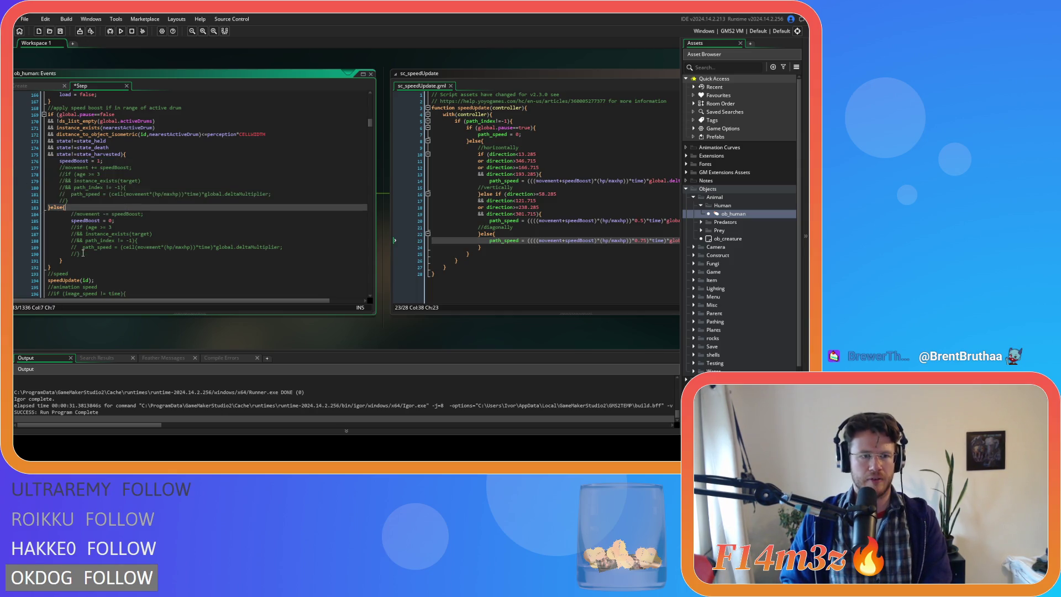
drag(70, 260, 47, 214)
key(shift+Tab)
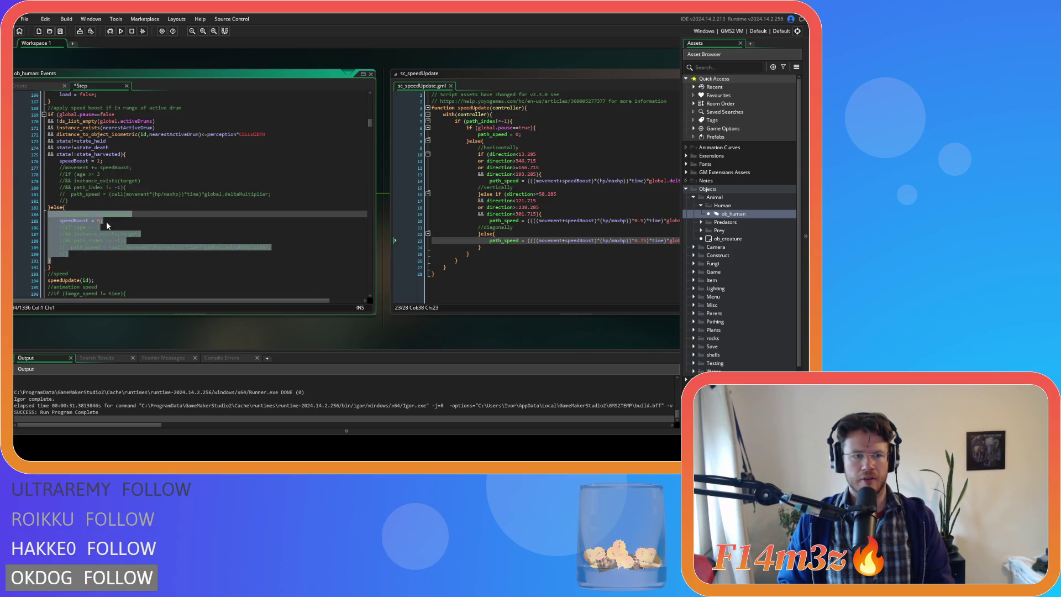
click(55, 262)
key(BackSpace)
key(BackSpace)
Step: Check the remaining speedBoost = 1 and speedBoost = 0 assignments in the drum block
click(123, 140)
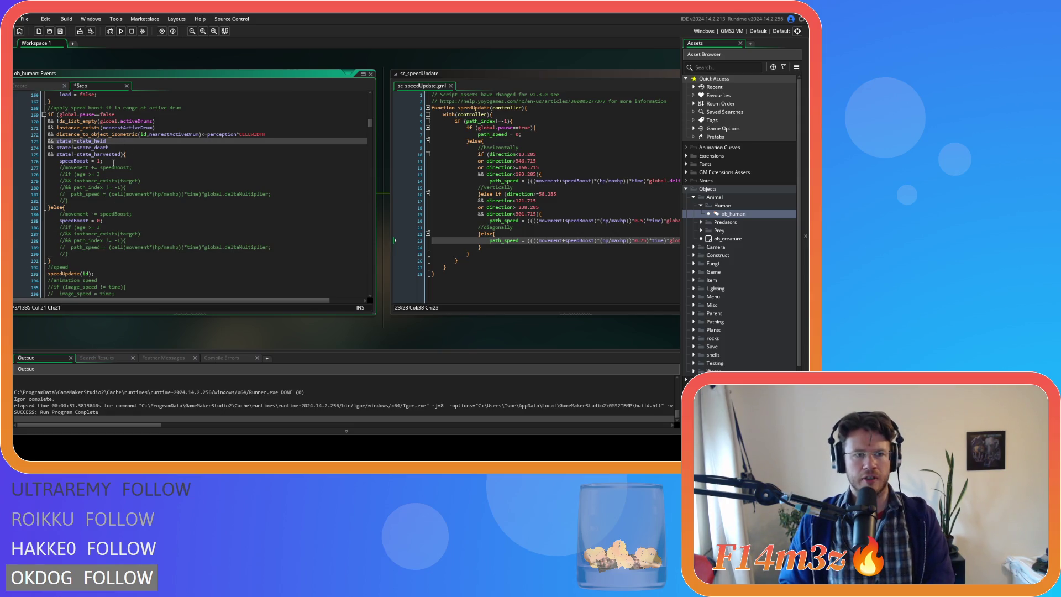
click(140, 155)
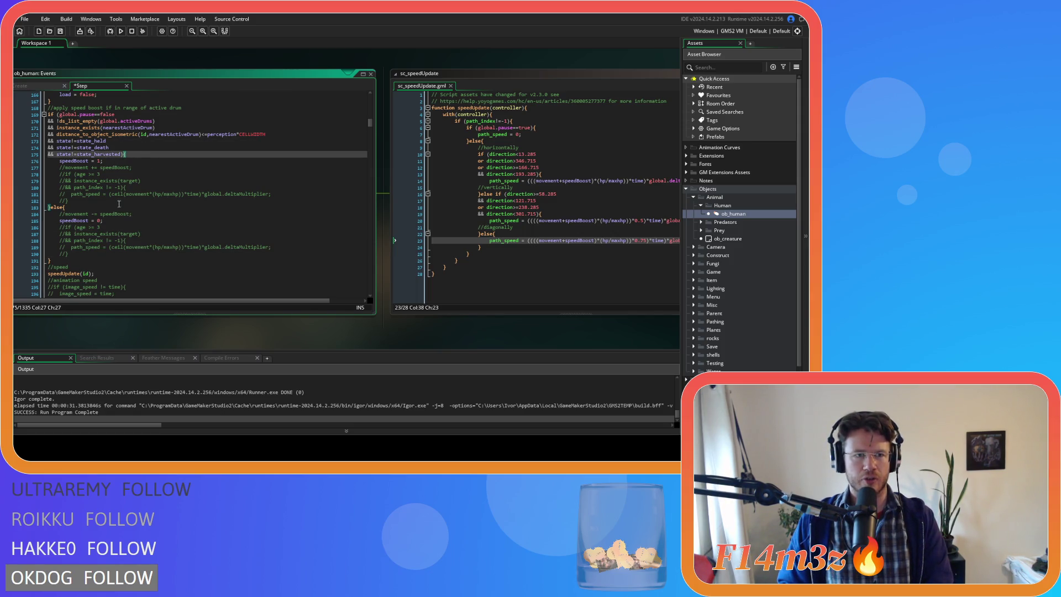
drag(59, 160, 102, 160)
click(65, 207)
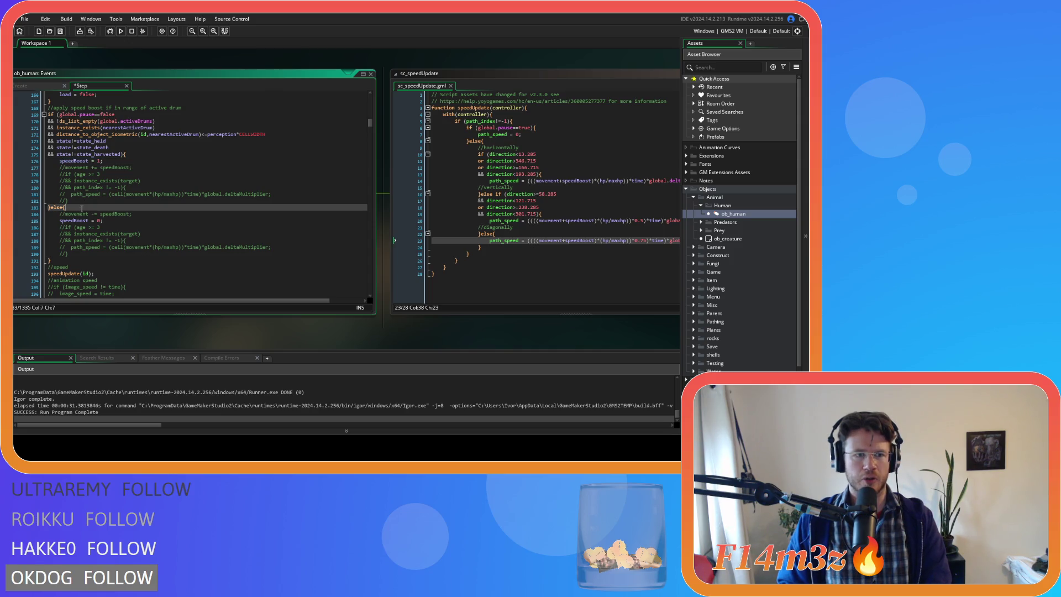
drag(58, 220, 103, 221)
drag(488, 332, 420, 322)
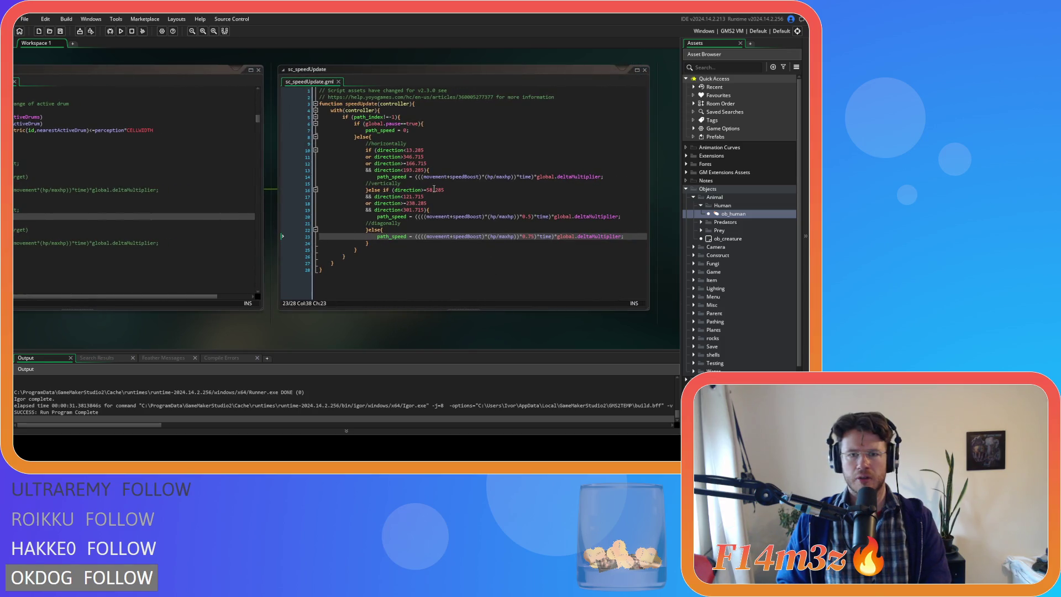
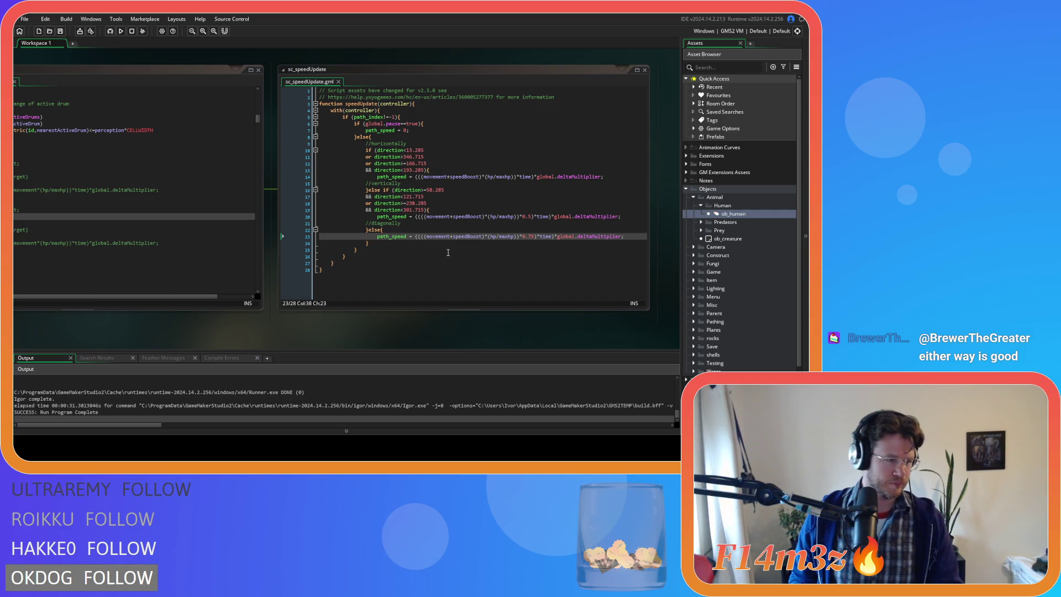
Step: Pan the workspace so the ob_human Step event code sits beside the sc_speedUpdate script
click(470, 203)
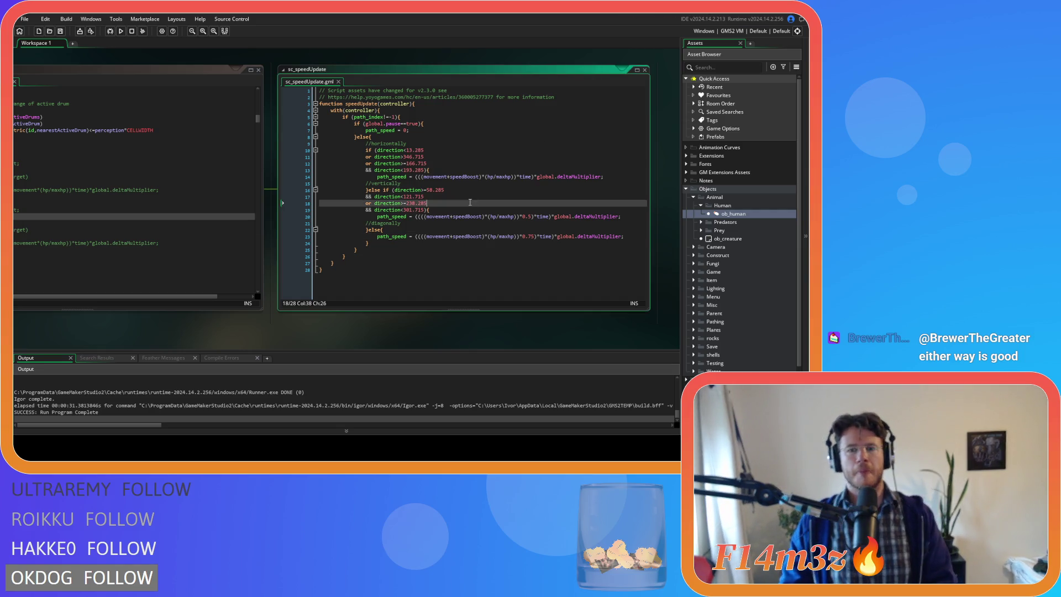
drag(266, 330, 449, 347)
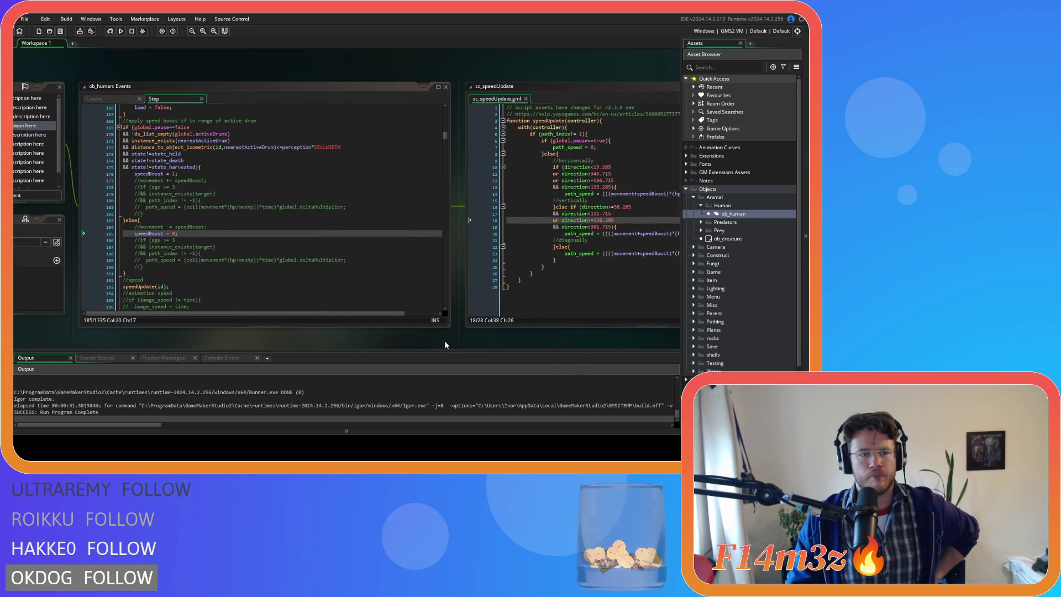
mouse_move(444, 339)
mouse_down()
mouse_move(303, 331)
mouse_move(393, 337)
mouse_up()
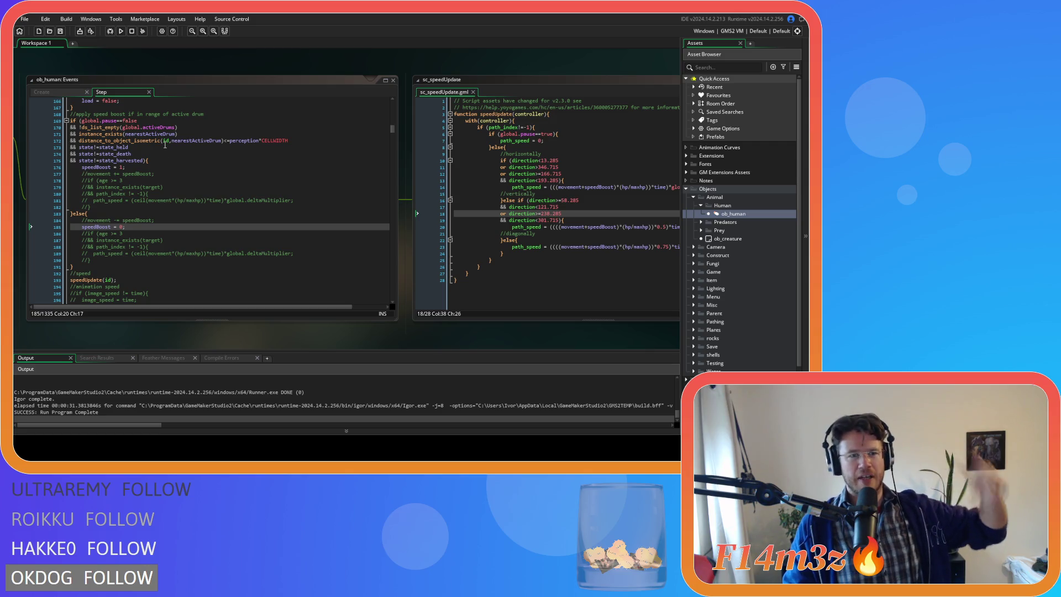
mouse_move(164, 143)
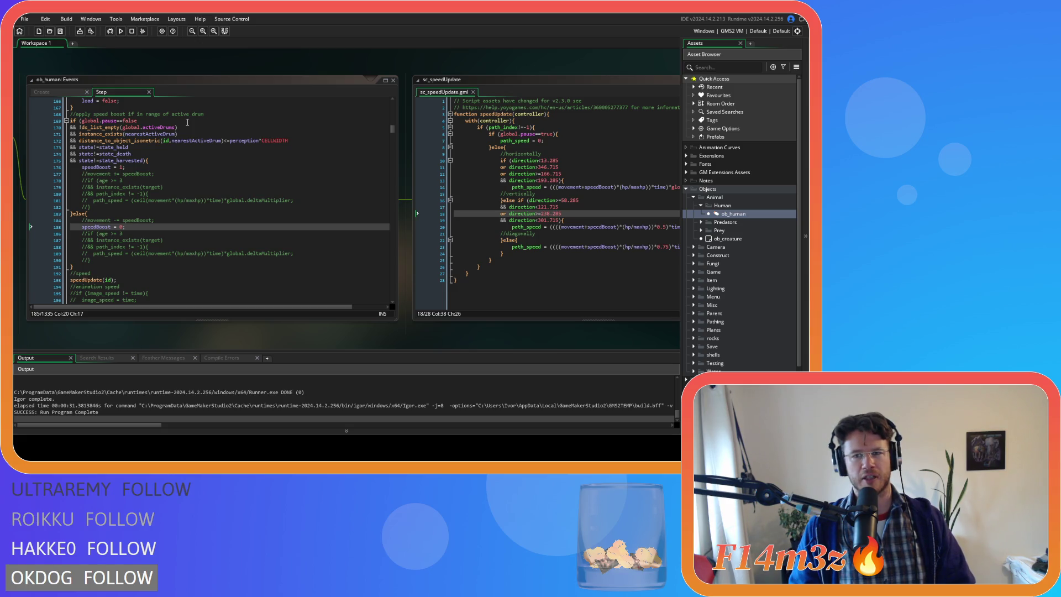
click(215, 201)
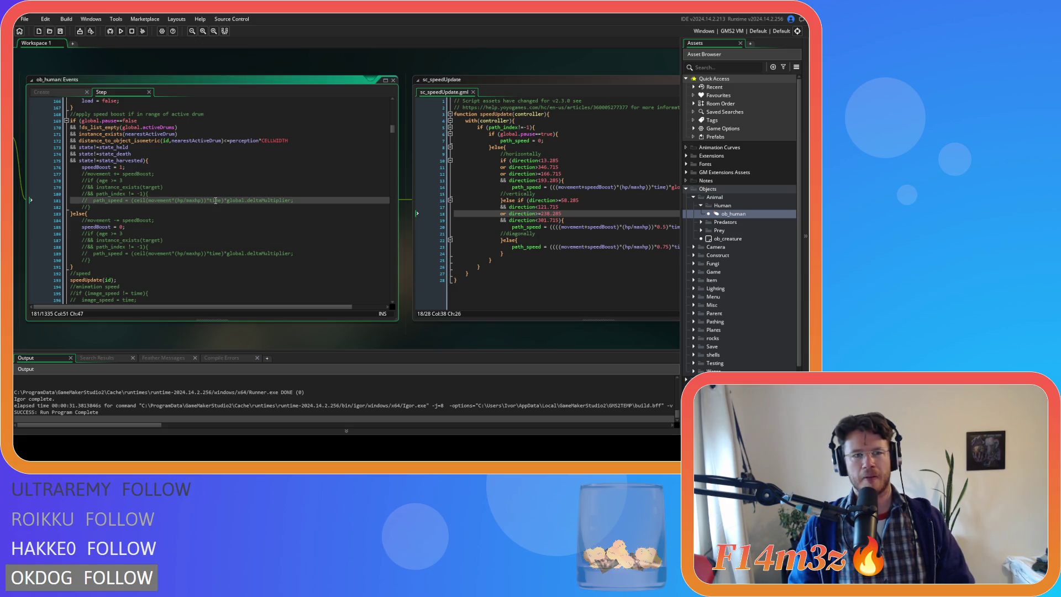
key(Up)
key(Up)
key(Up)
click(553, 206)
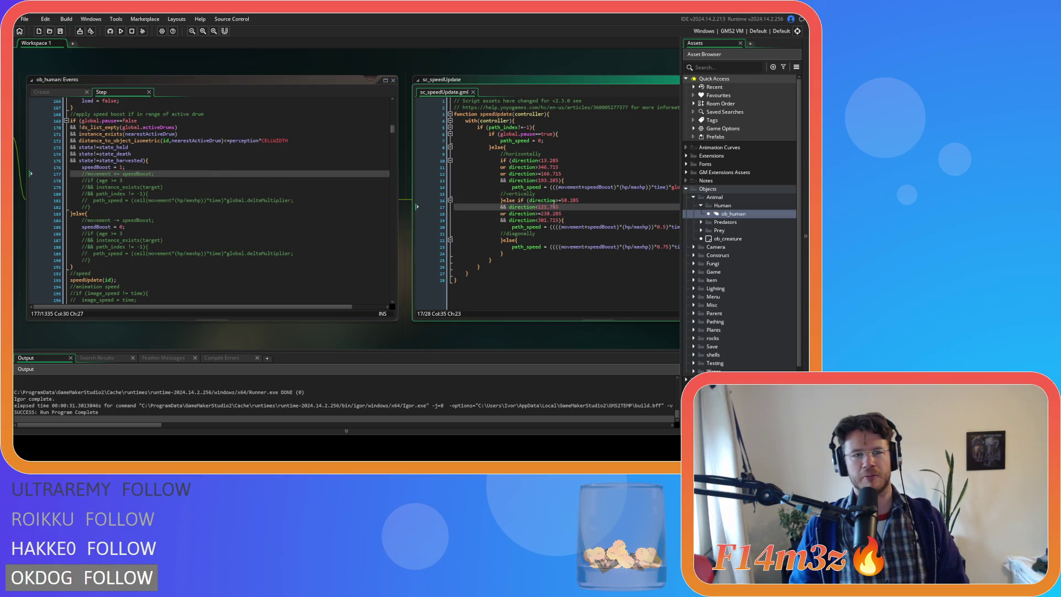
click(126, 194)
click(161, 213)
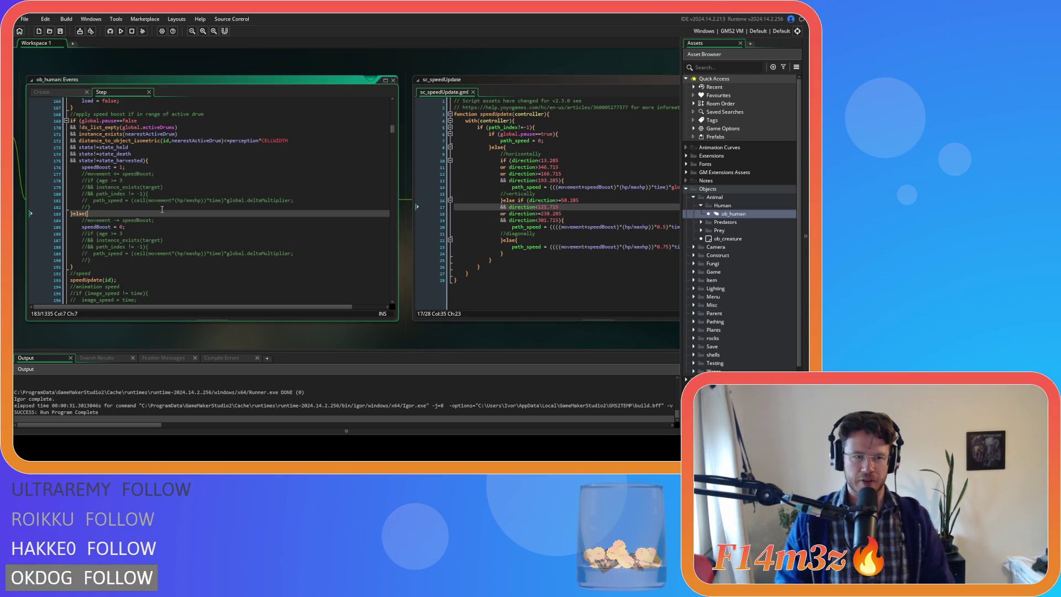
click(164, 227)
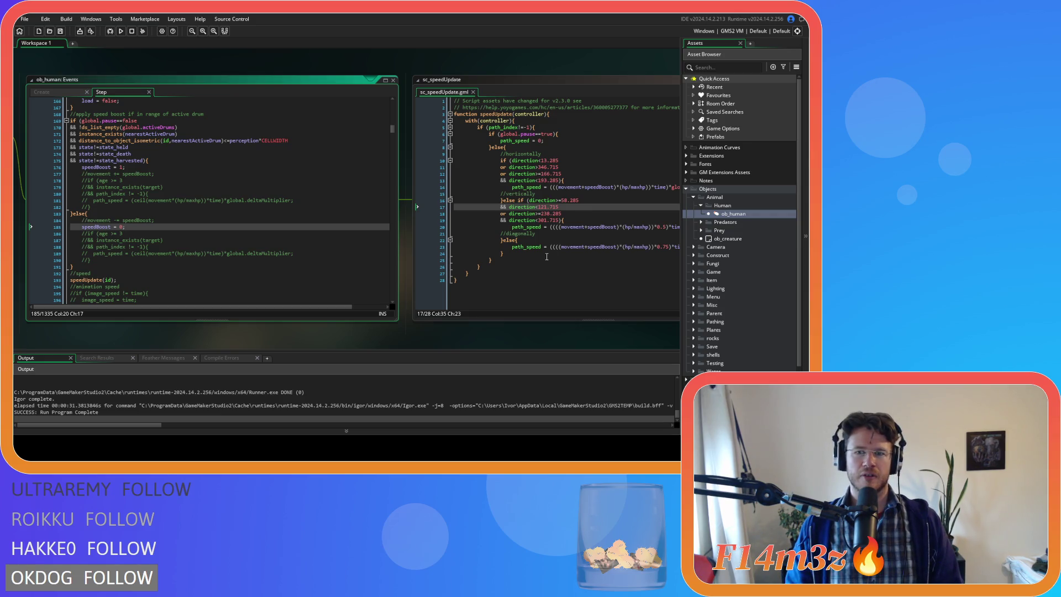
double_click(595, 248)
key(shift+Left)
key(shift+Left)
key(shift+Left)
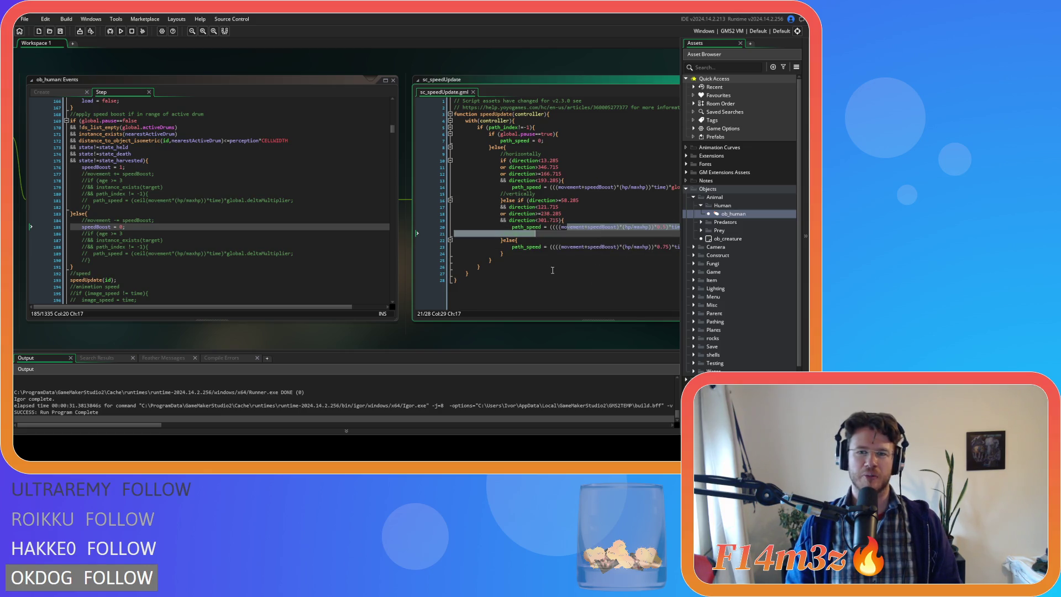
click(572, 247)
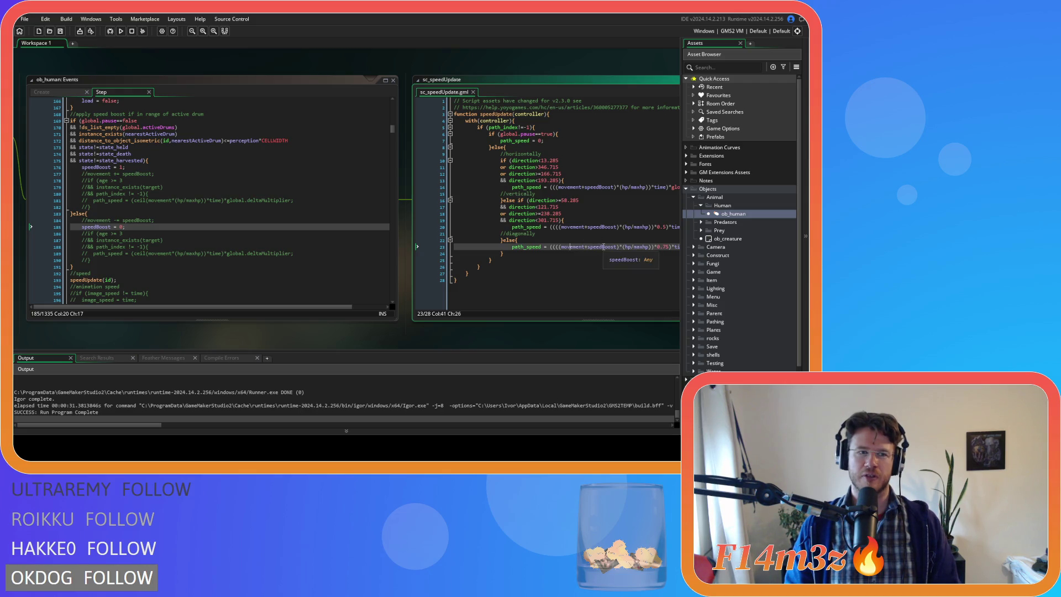
mouse_move(463, 326)
mouse_down()
mouse_move(349, 327)
mouse_move(367, 352)
mouse_move(346, 297)
mouse_up()
click(478, 215)
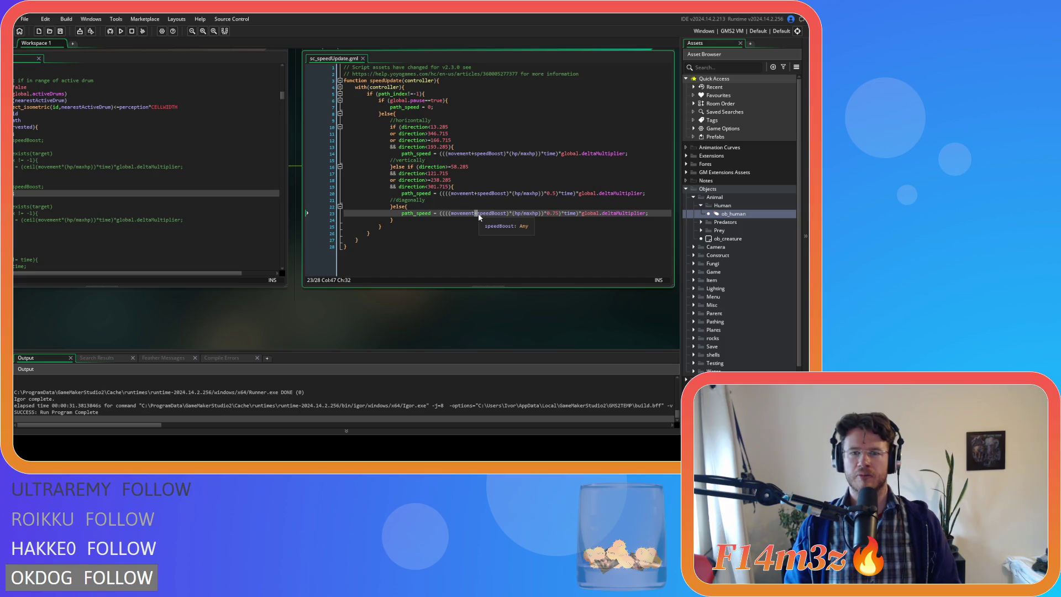
drag(145, 326, 274, 328)
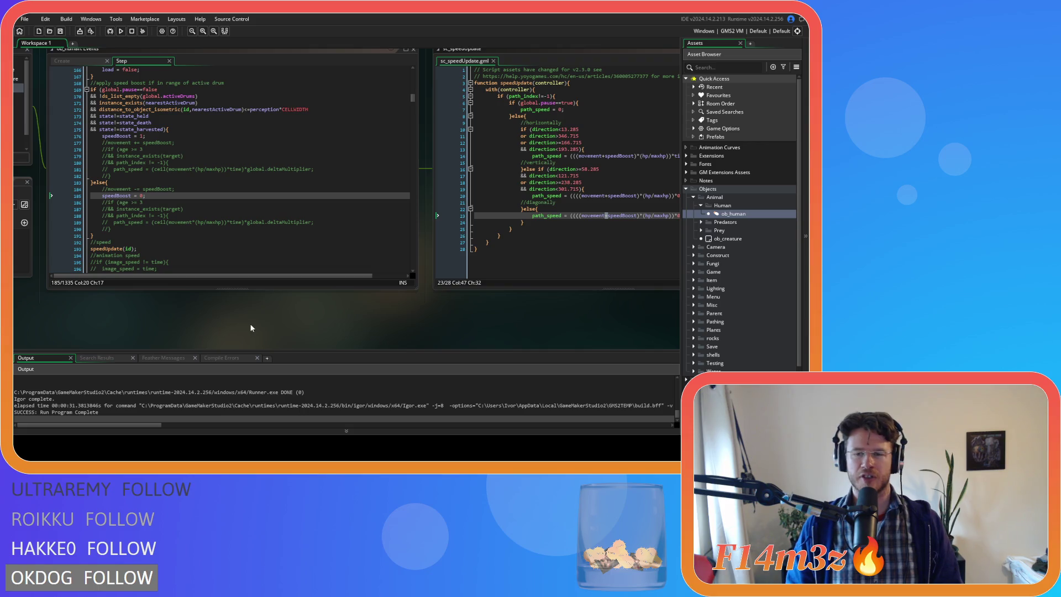
drag(400, 338, 344, 349)
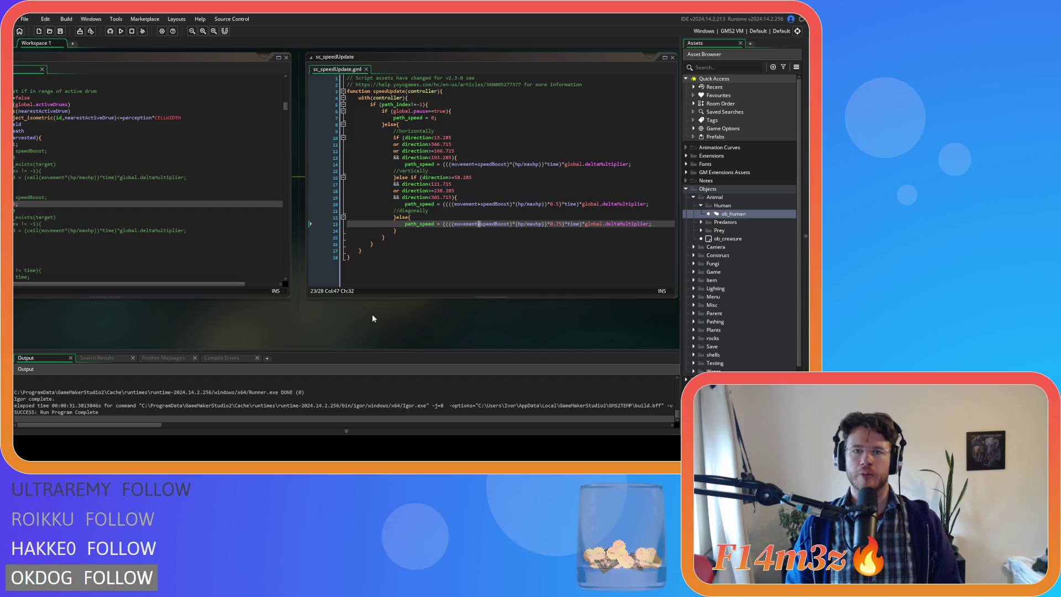
drag(439, 118, 385, 237)
click(477, 243)
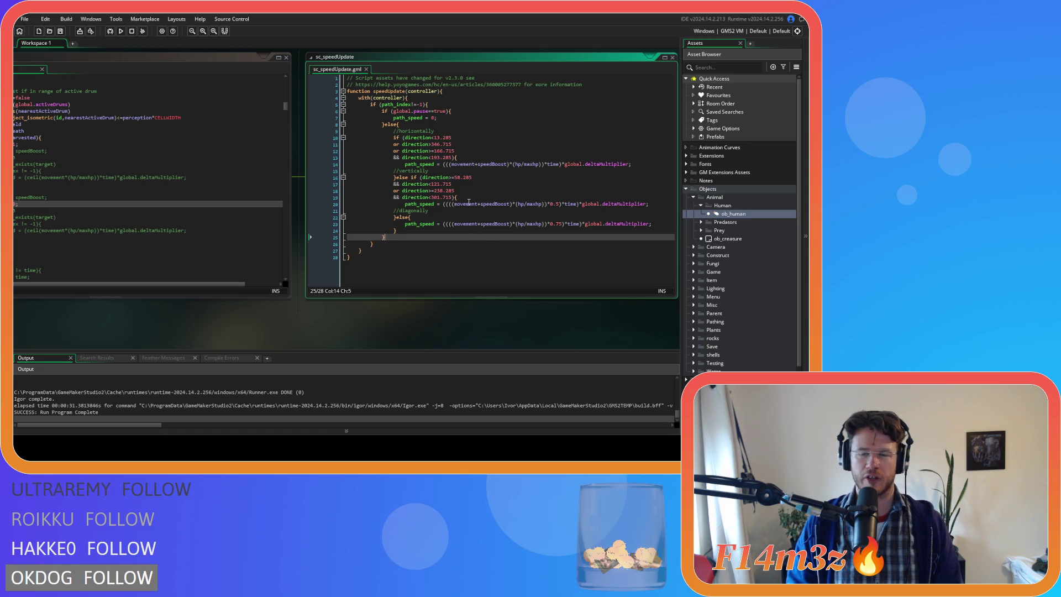
drag(478, 164, 539, 169)
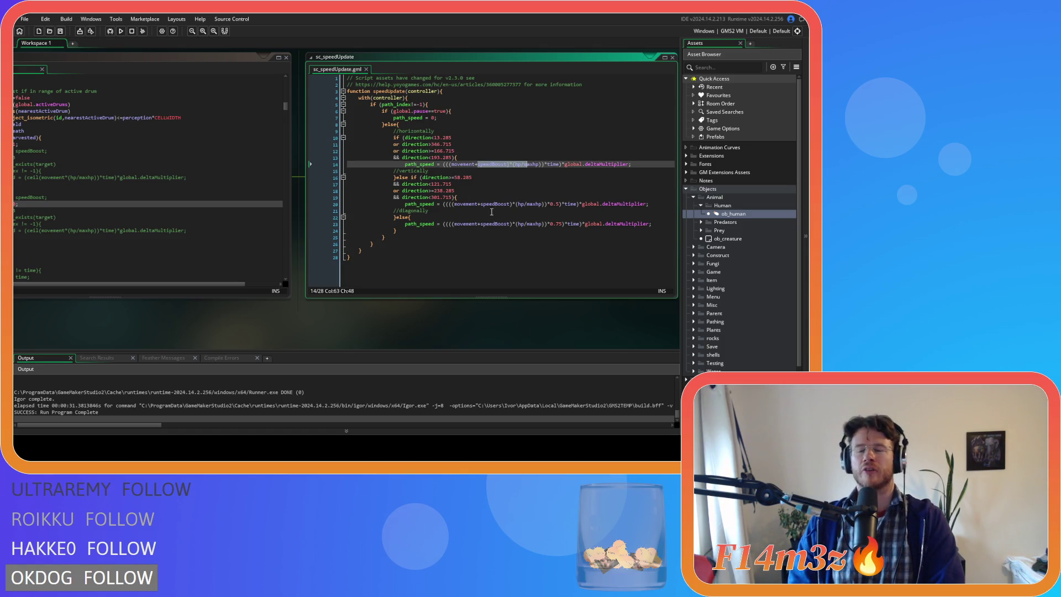
click(445, 274)
click(523, 219)
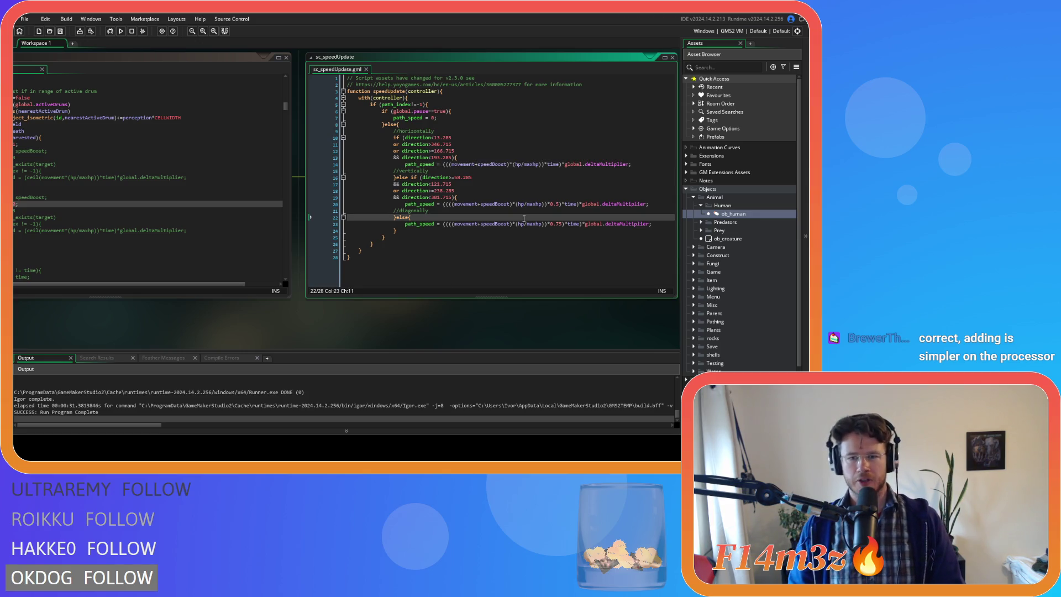
click(556, 227)
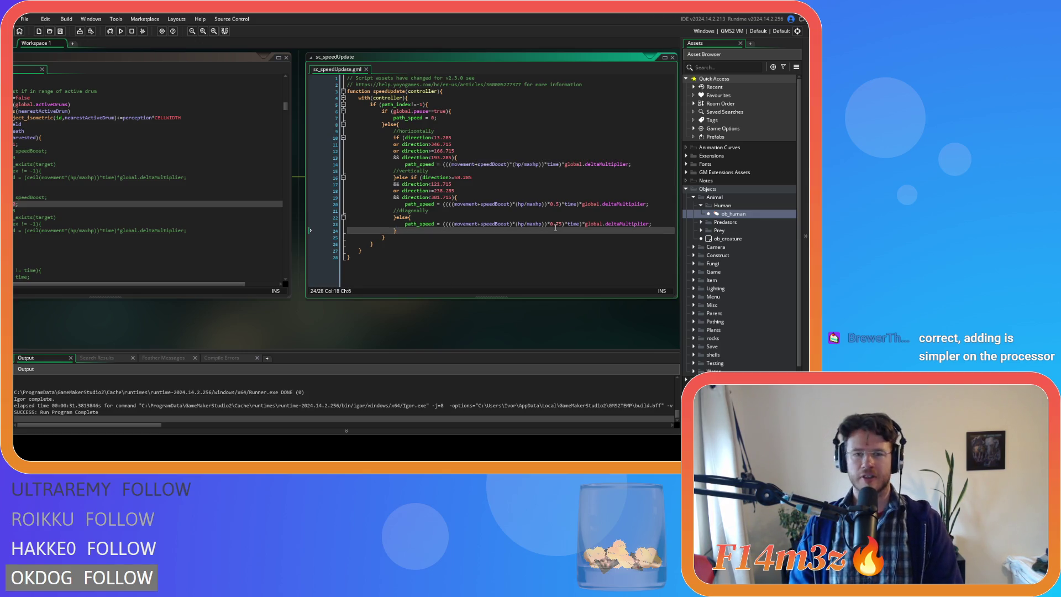
drag(318, 325, 338, 331)
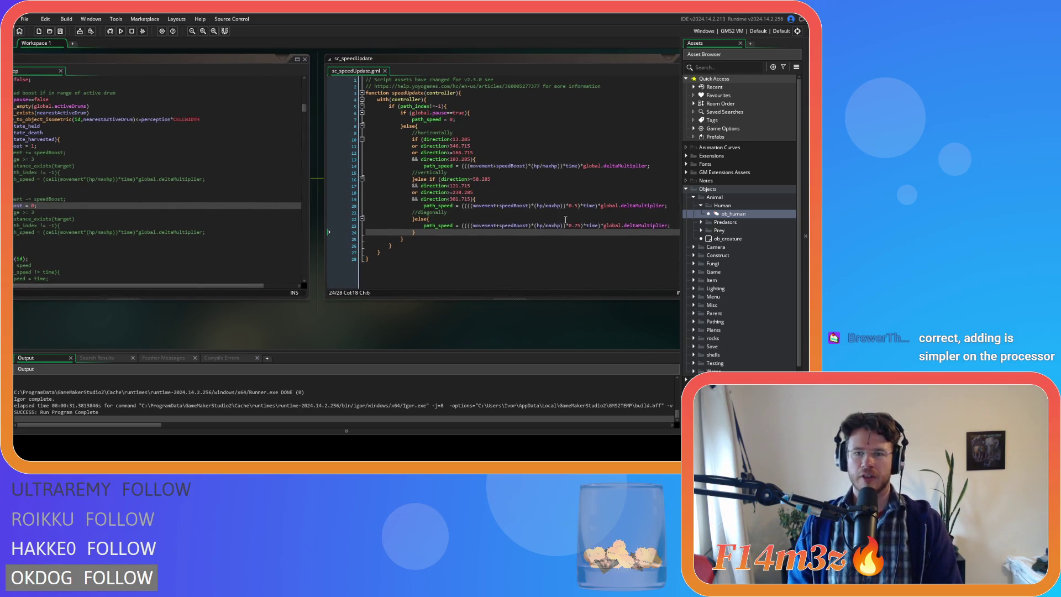
click(478, 166)
click(510, 166)
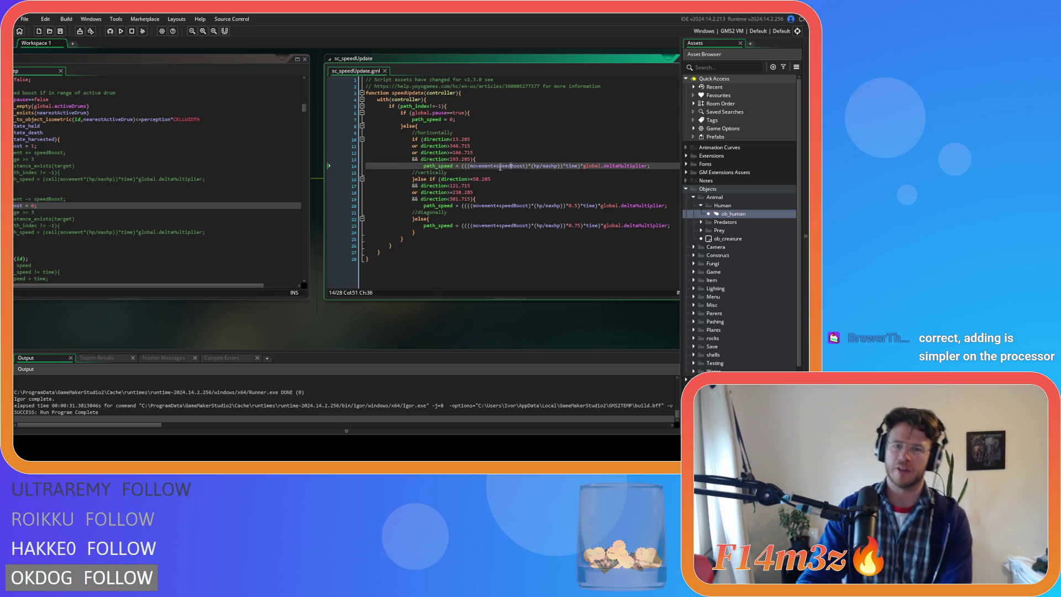
click(504, 166)
click(527, 165)
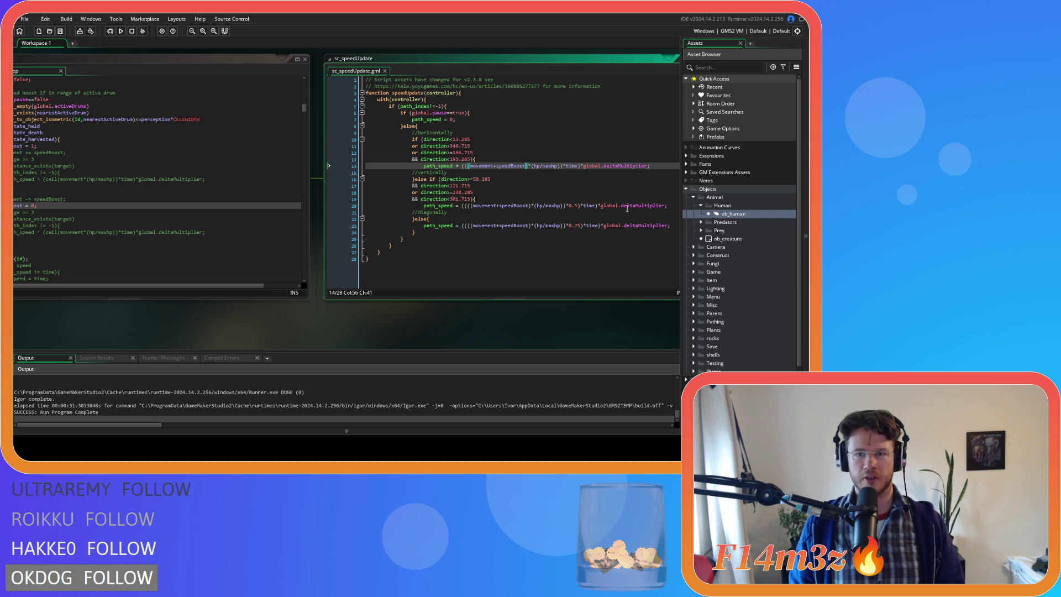
click(512, 166)
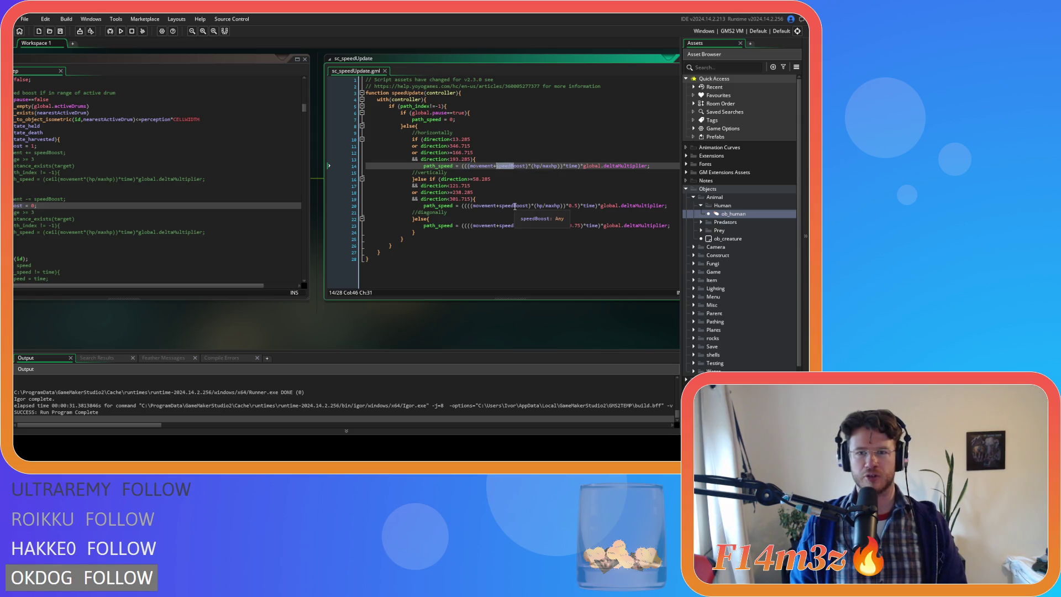
drag(286, 316, 470, 325)
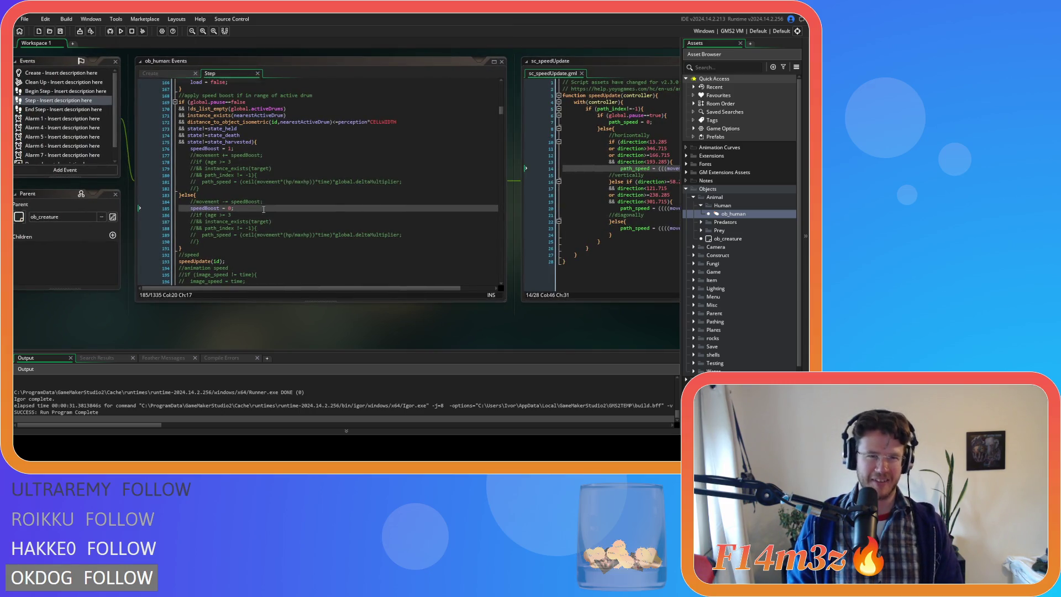
Step: Select the speedBoost declaration in ob_human's Create code and find all its uses project-wide
drag(400, 329, 355, 331)
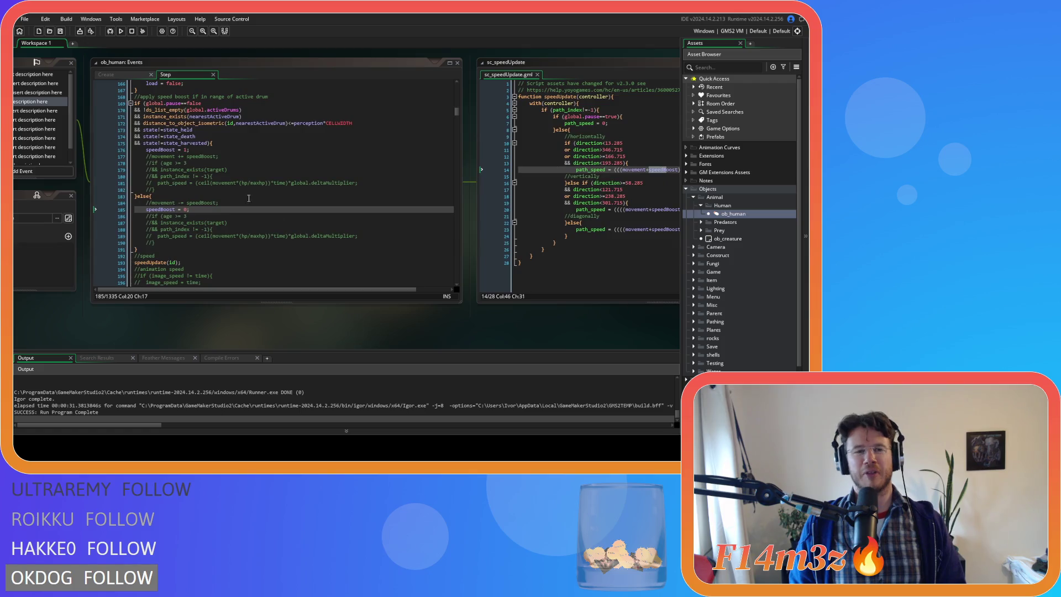
click(118, 76)
click(269, 166)
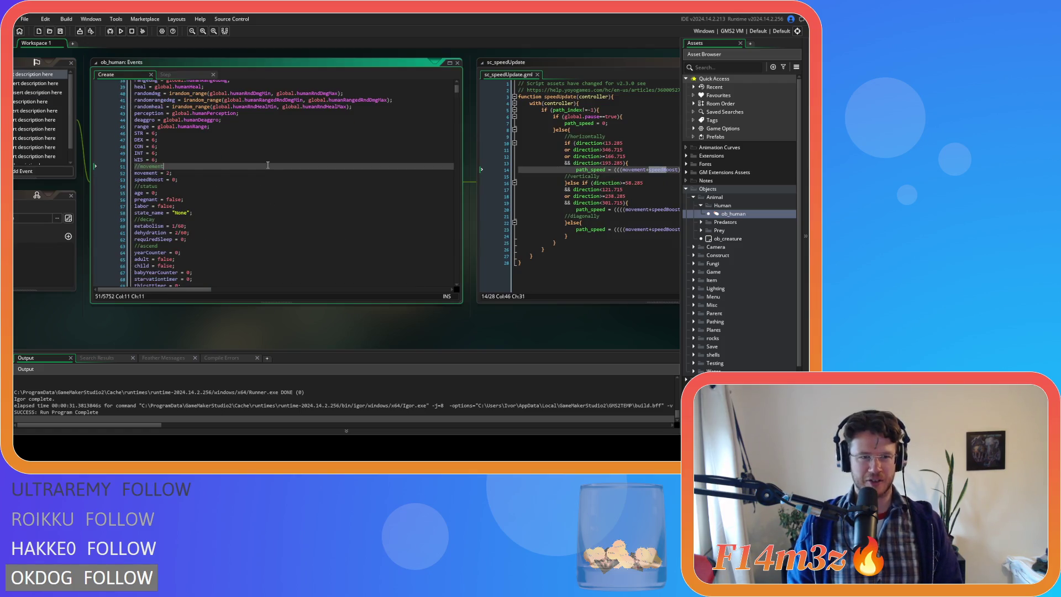
double_click(151, 180)
key(ctrl+shift+f)
click(237, 116)
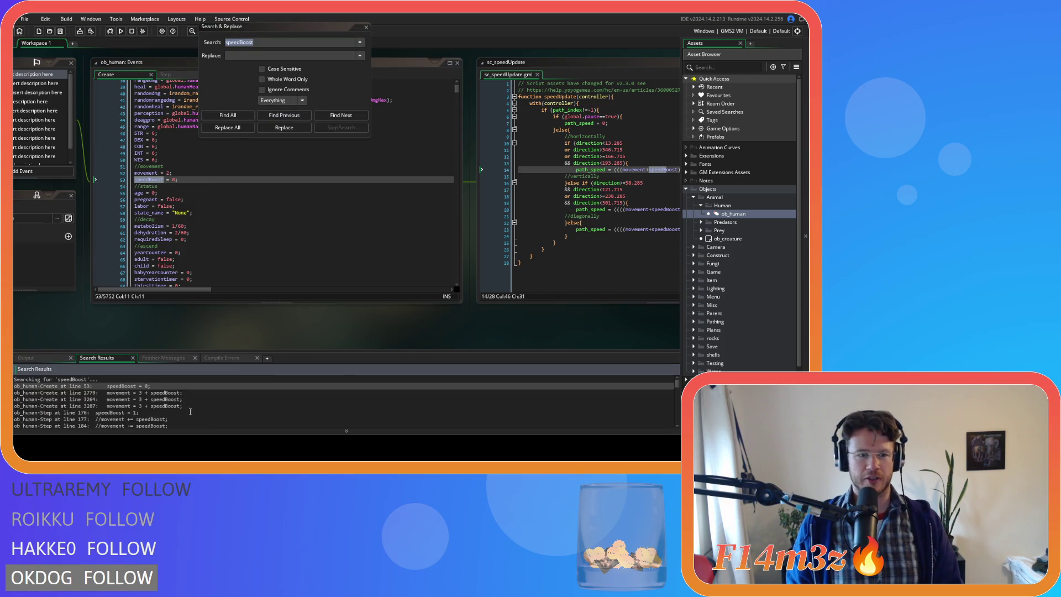
Step: Open sc_stateConditions at the line 3406 speedBoost match, then scroll back to the results' top
scroll(190, 411, down, 20)
scroll(210, 396, up, 5)
scroll(210, 398, up, 3)
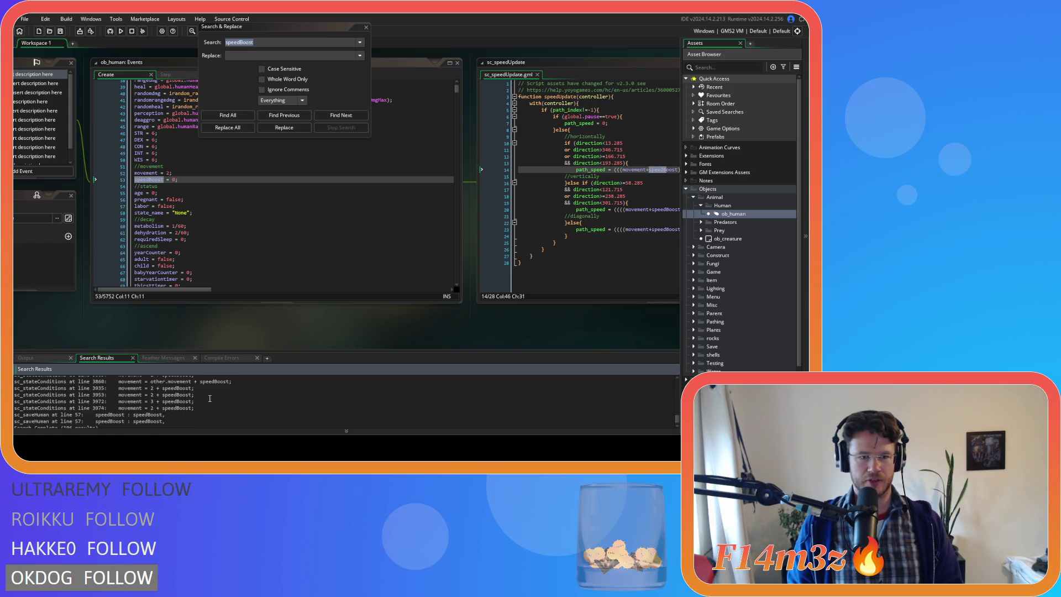
click(104, 403)
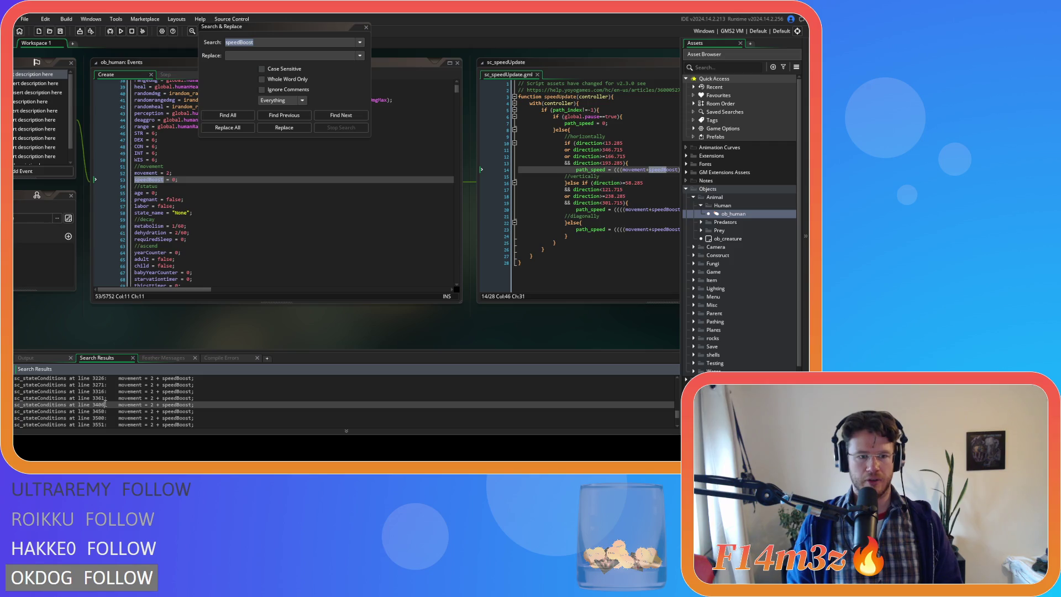
double_click(105, 403)
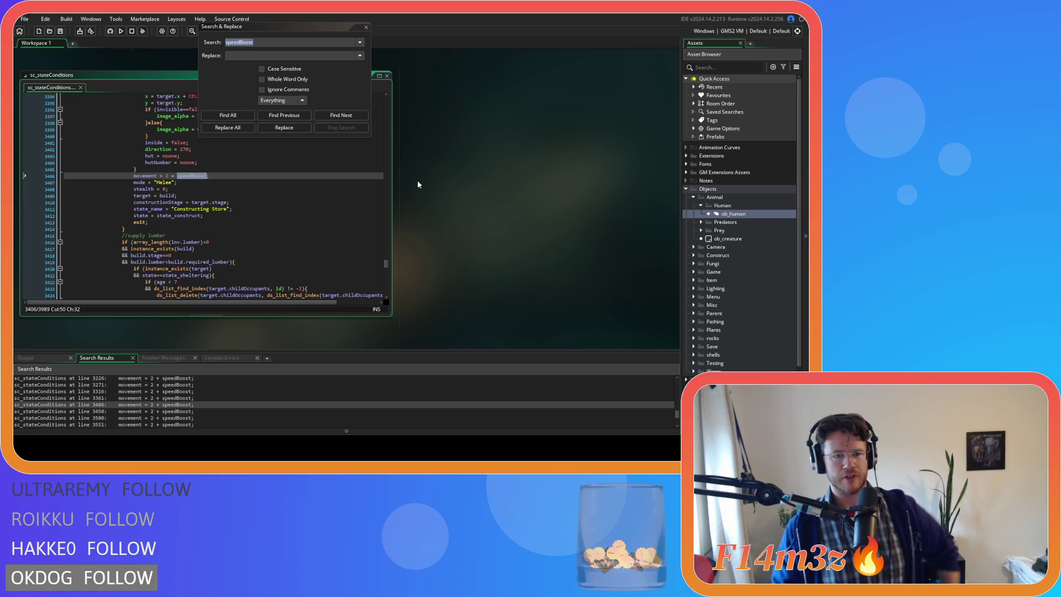
scroll(191, 405, down, 10)
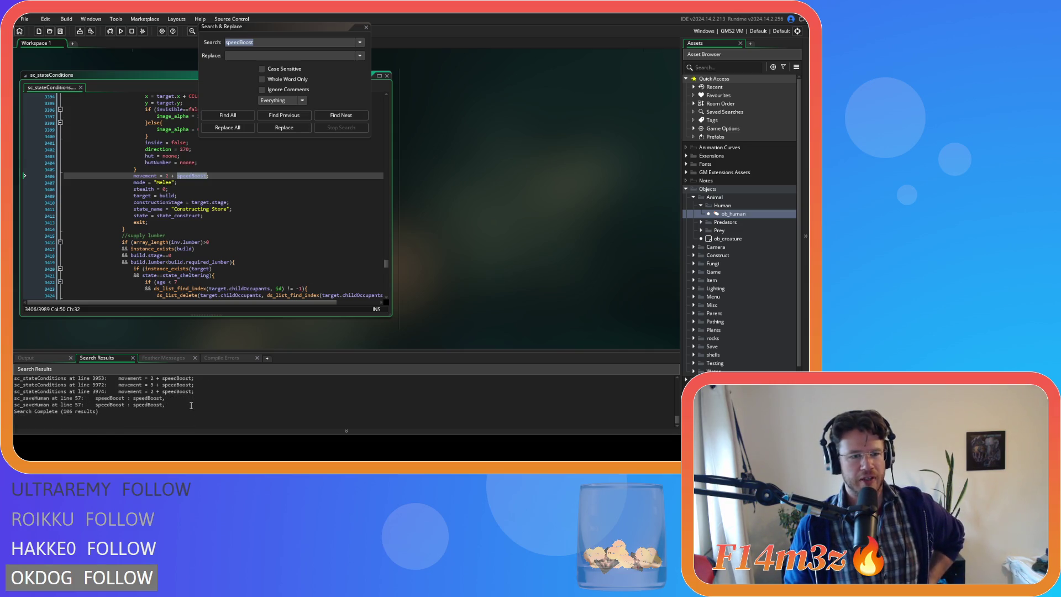
scroll(192, 405, up, 15)
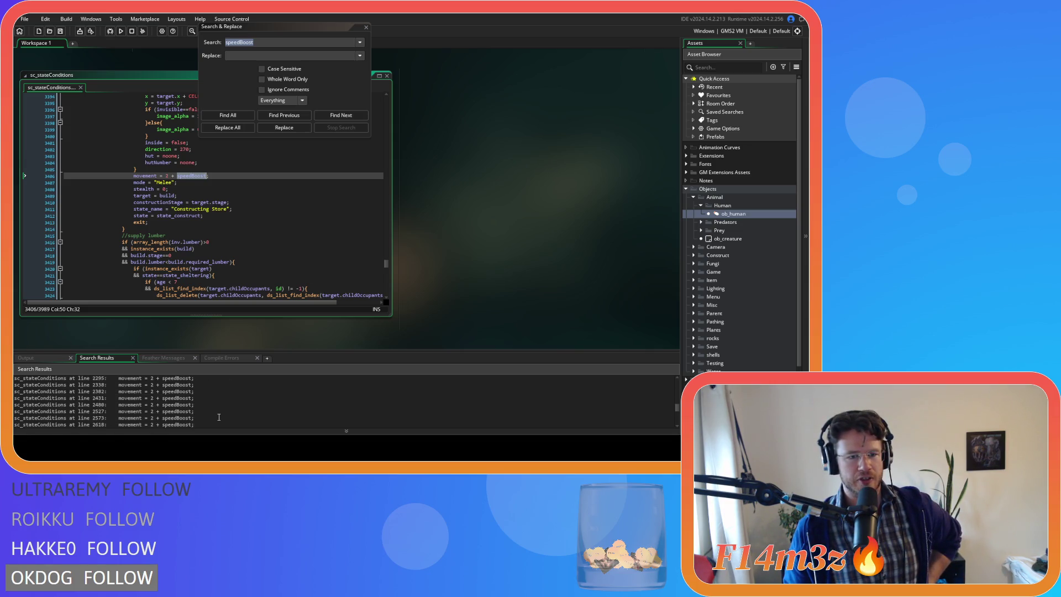
scroll(219, 416, up, 10)
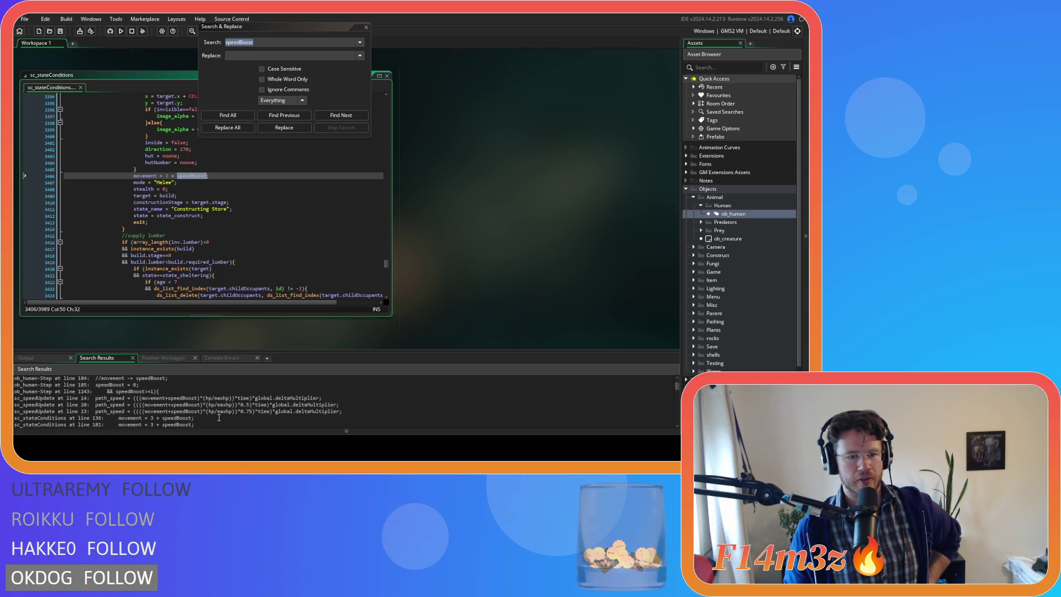
scroll(218, 417, up, 2)
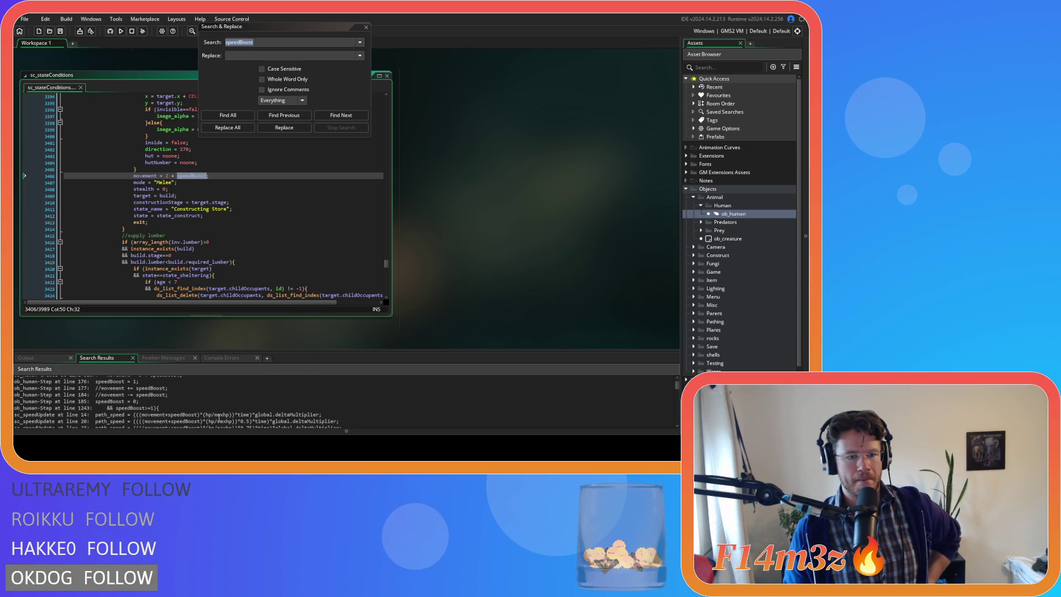
scroll(219, 417, up, 1)
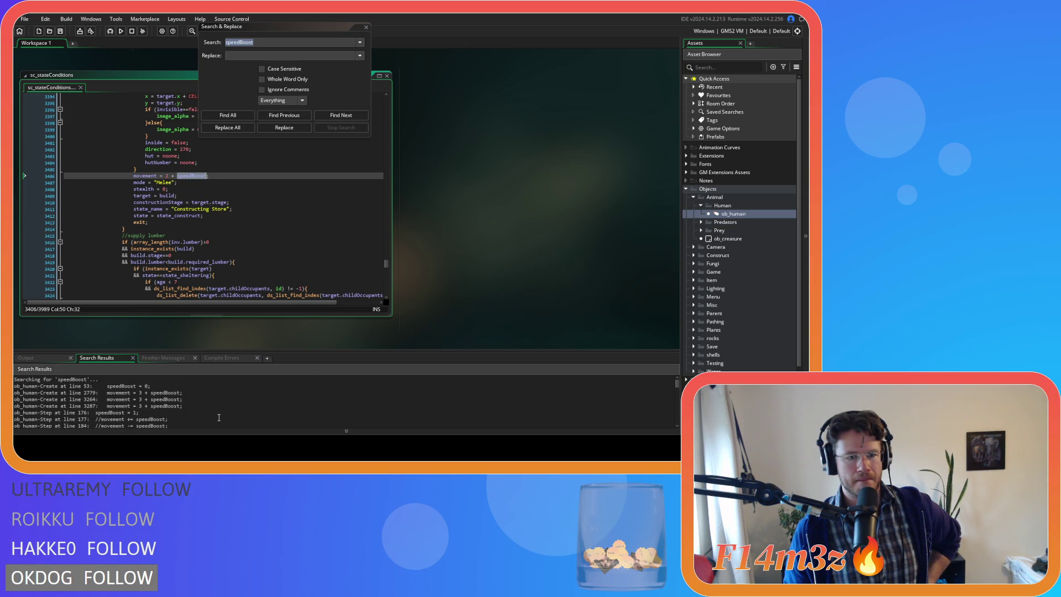
Step: Replace all speedBoost occurrences project-wide with drumBoost and save the code
click(290, 65)
text(drumBoost)
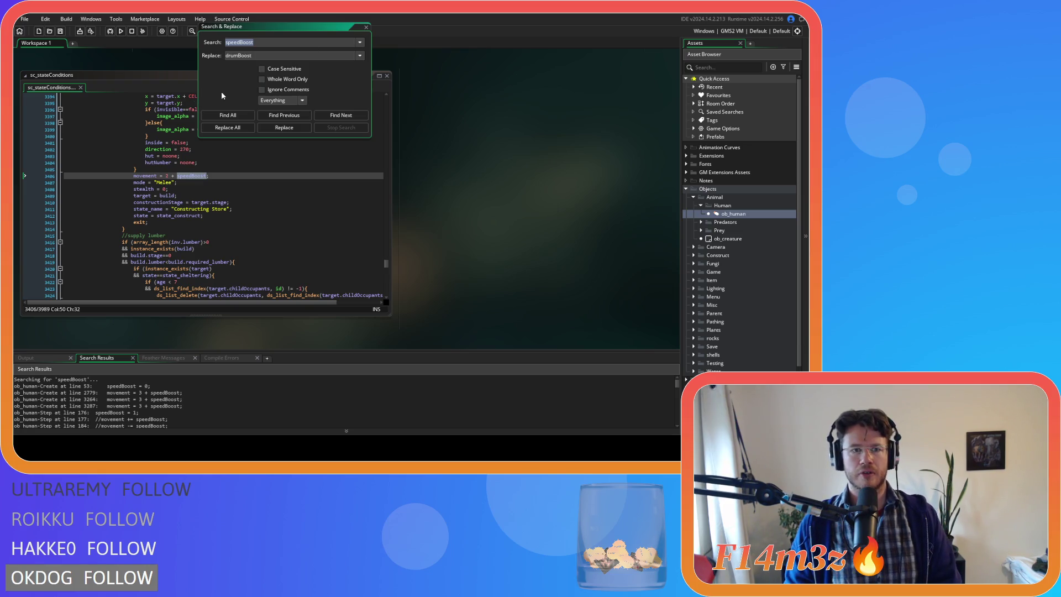
click(232, 128)
click(443, 245)
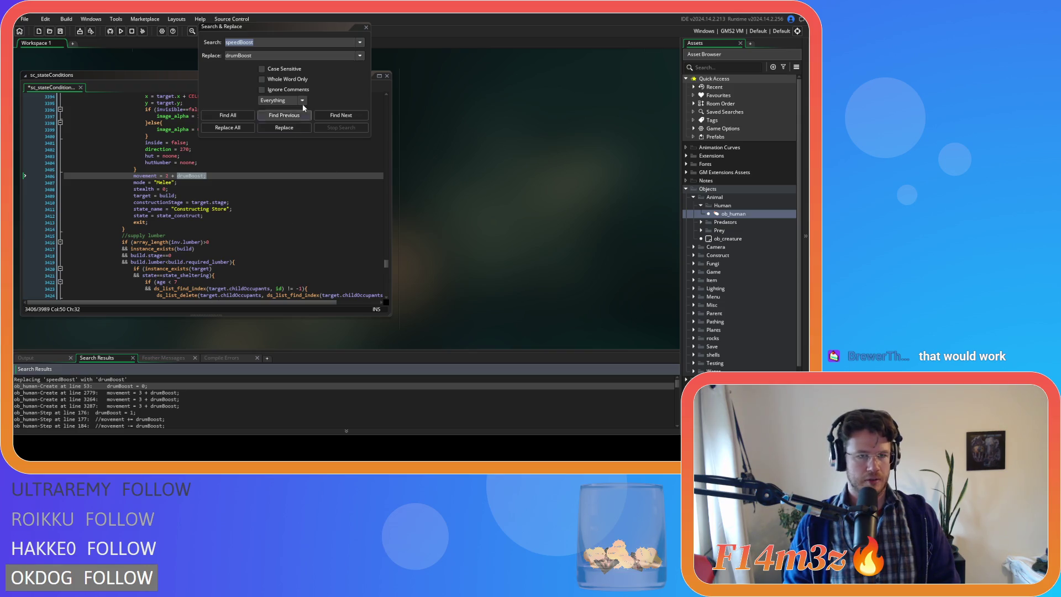
click(366, 27)
key(ctrl+s)
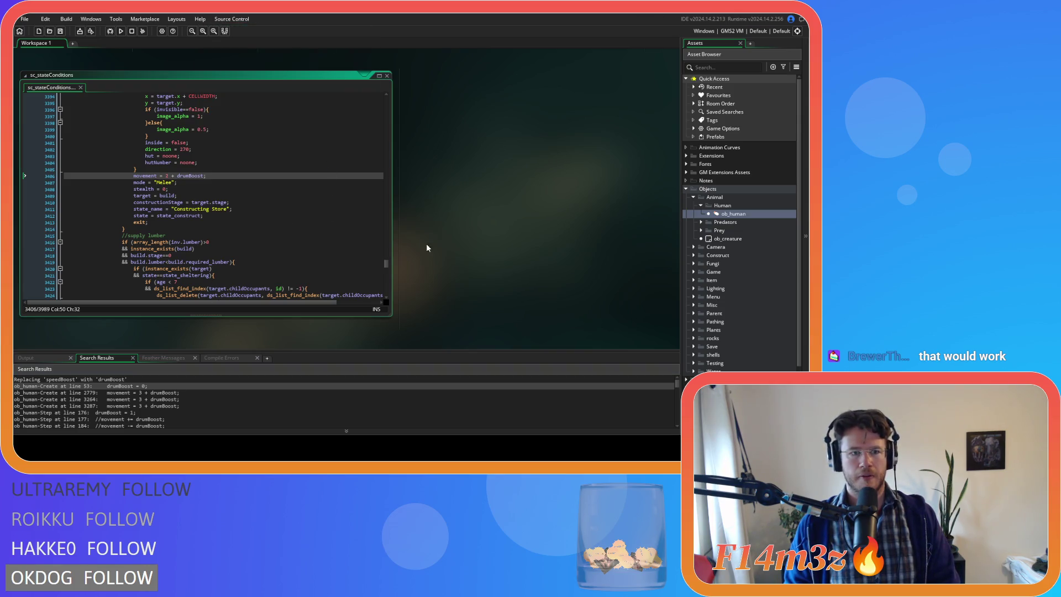
click(276, 162)
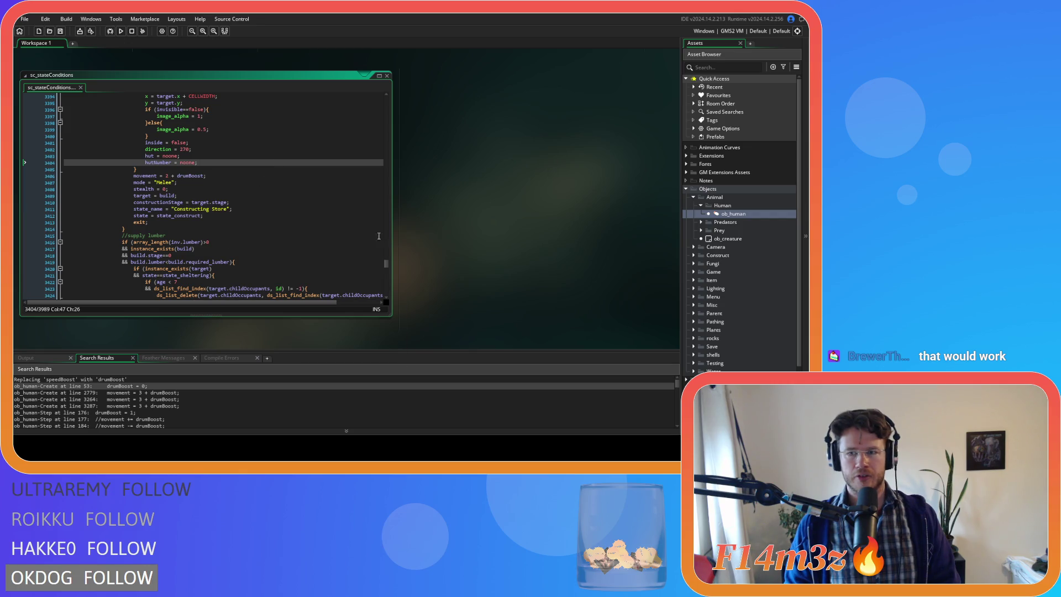
Step: Duplicate the drumBoost = 0 line in ob_human's Create event
double_click(734, 214)
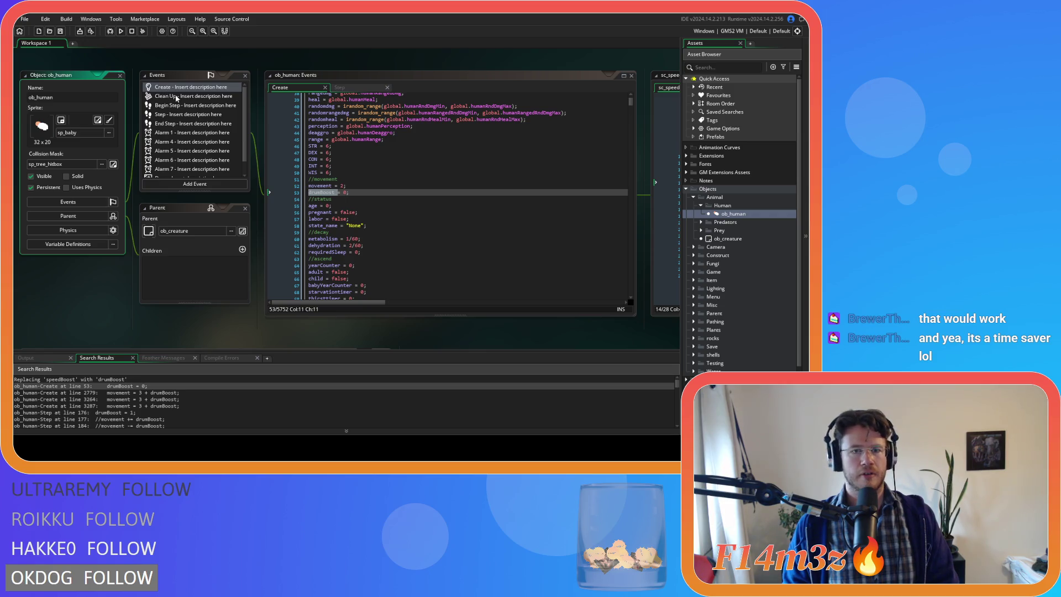
click(312, 192)
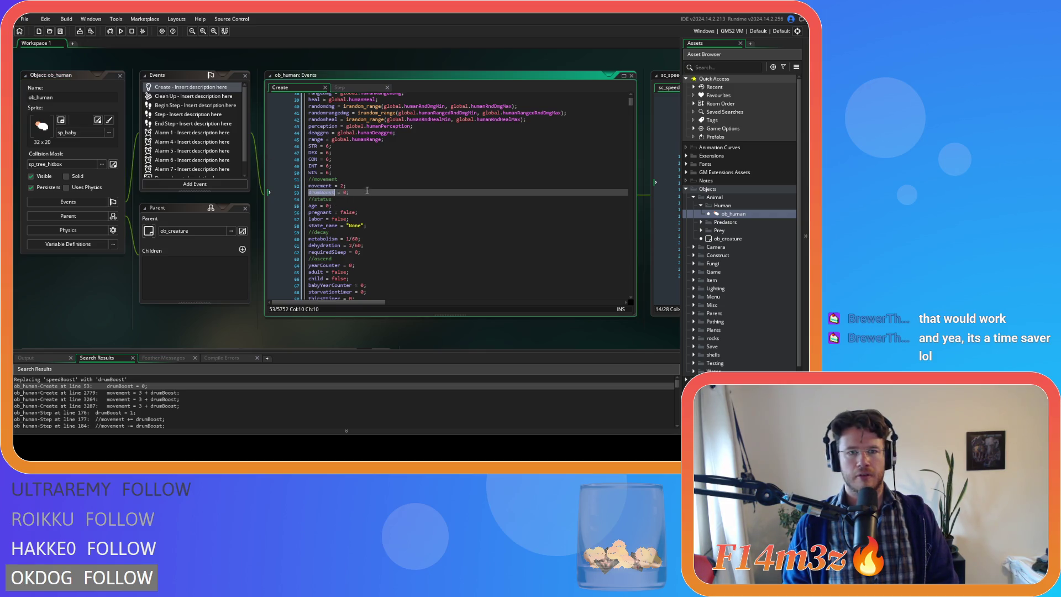
key(ctrl+d)
click(317, 200)
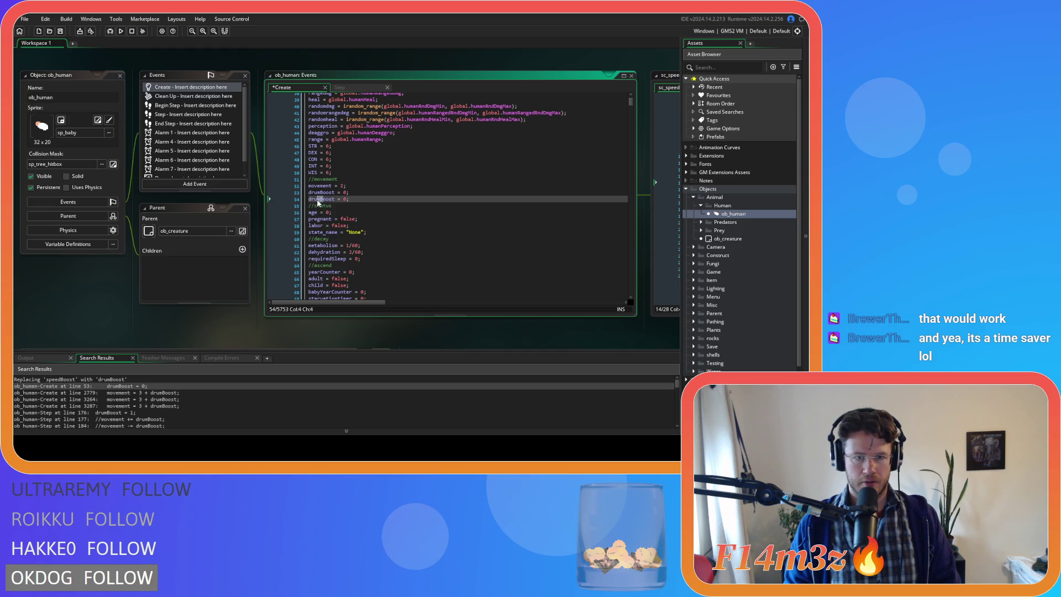
Step: Change the duplicated Create event line to speedBoost = 0
drag(320, 200, 308, 200)
text(speed)
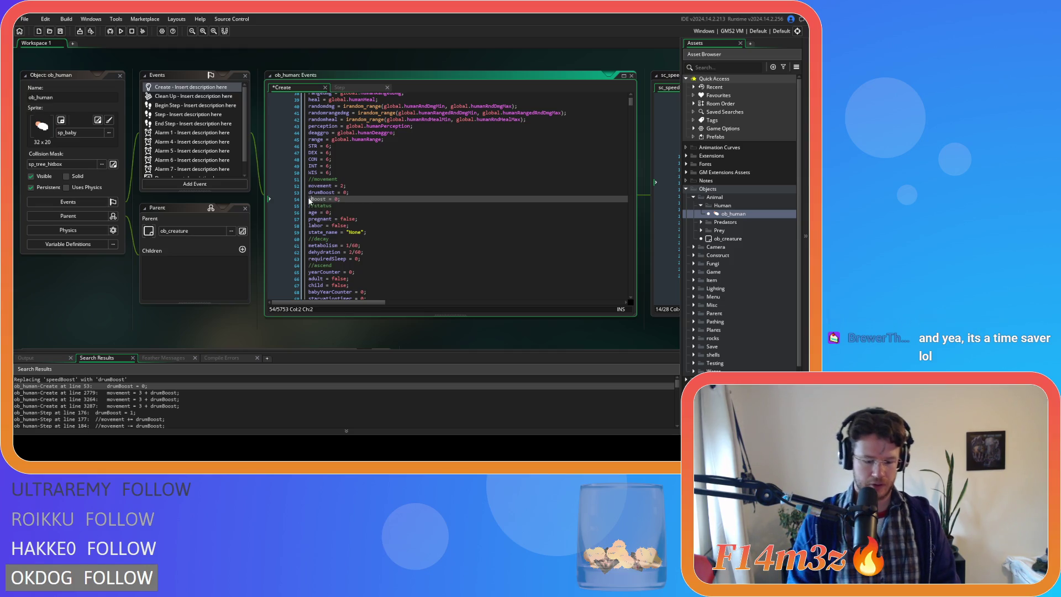
click(385, 202)
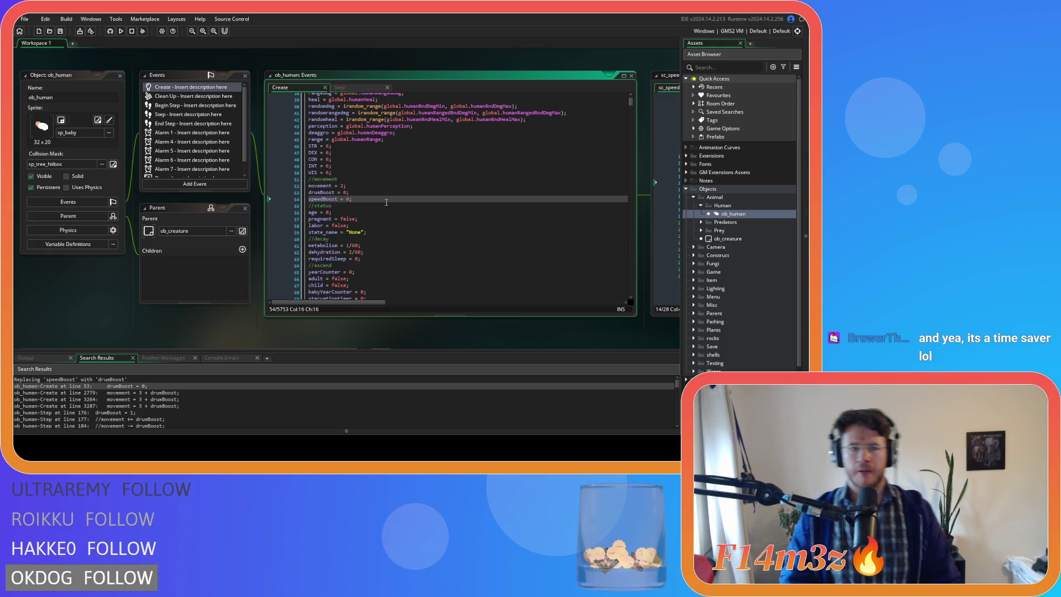
Step: Pan the workspace back to the sc_stateConditions script
scroll(437, 329, right, 3)
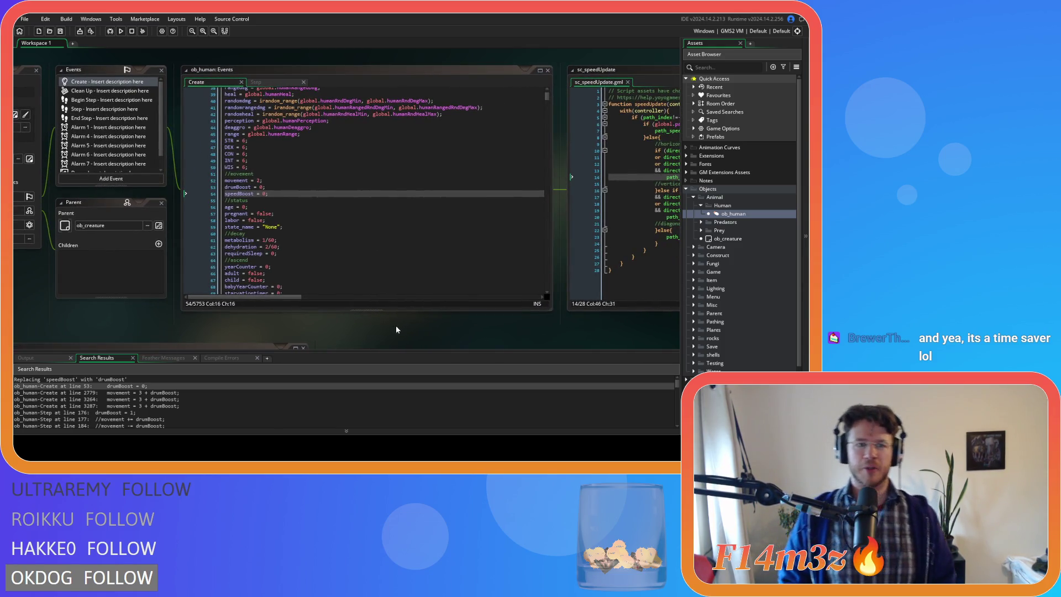
scroll(416, 334, right, 6)
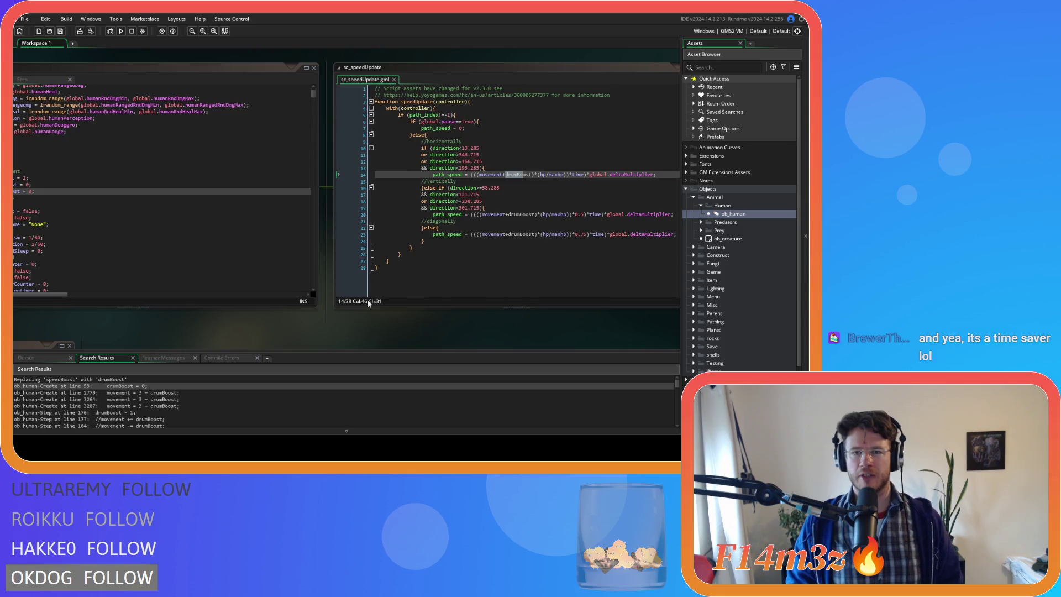
drag(485, 336, 625, 323)
drag(315, 308, 395, 285)
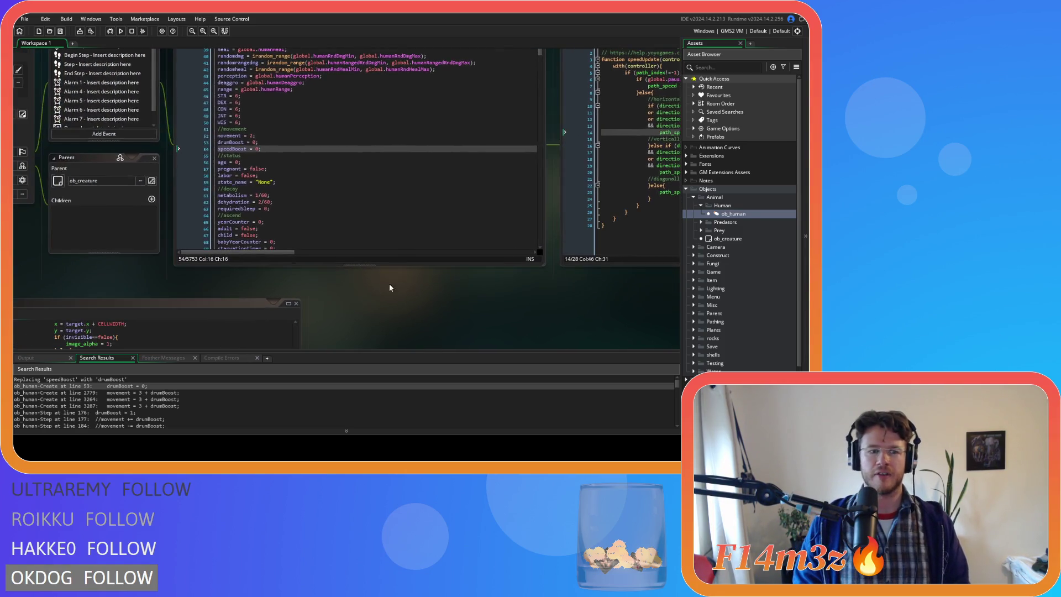
mouse_move(270, 277)
mouse_down()
mouse_move(482, 263)
mouse_move(570, 205)
mouse_up()
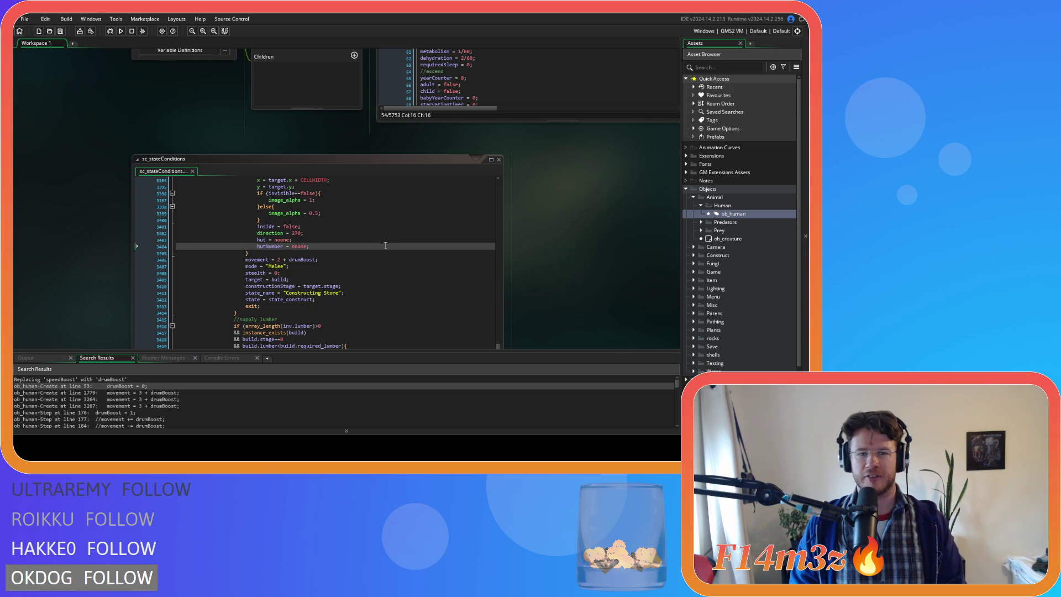
click(442, 299)
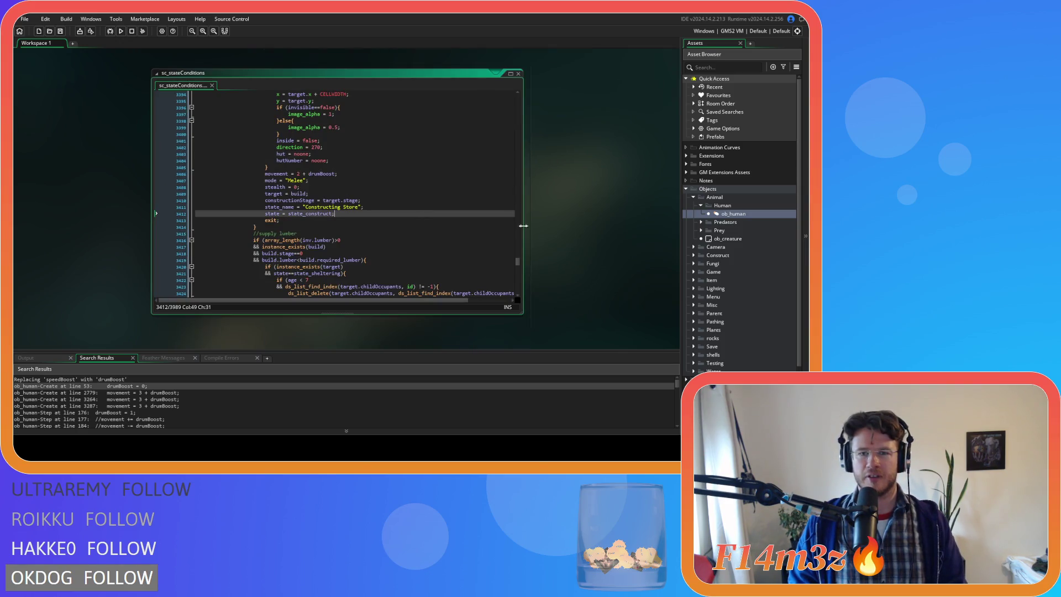
Step: Scroll through sc_stateConditions and try searching for movement from line 234
drag(518, 261, 510, 101)
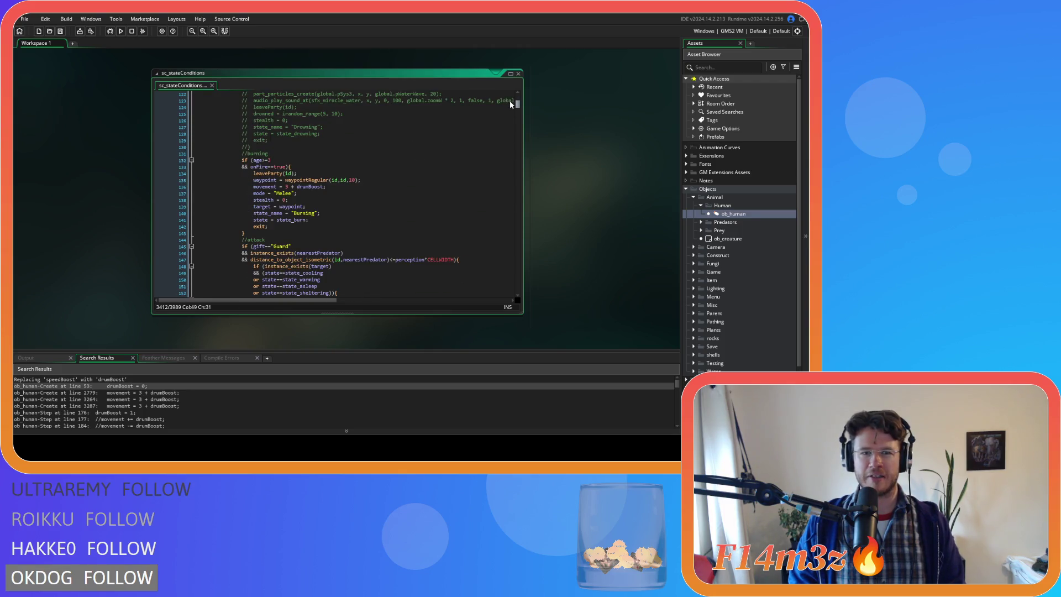
scroll(466, 200, down, 20)
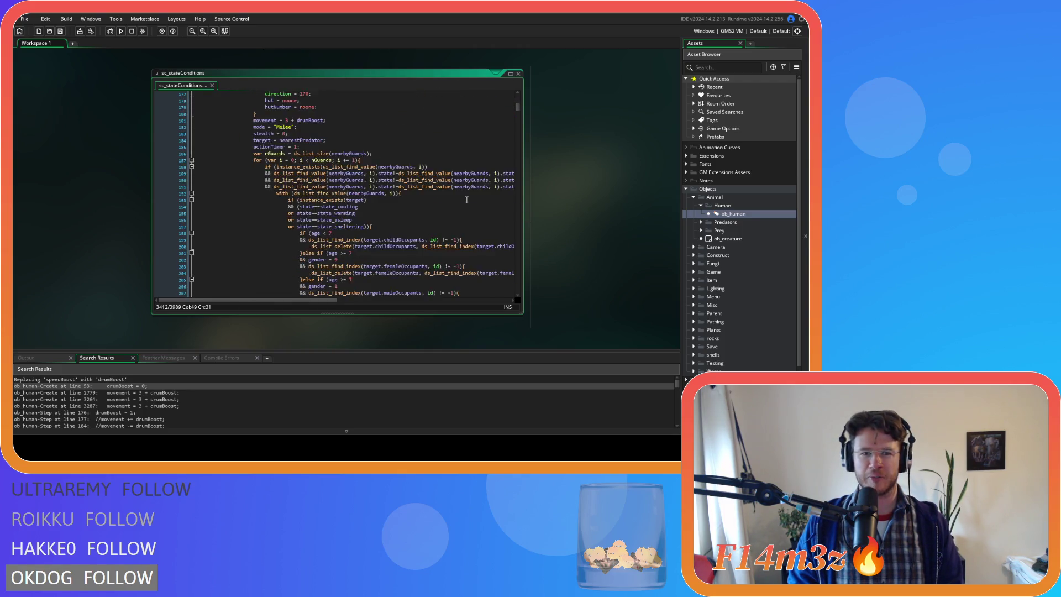
scroll(467, 200, down, 5)
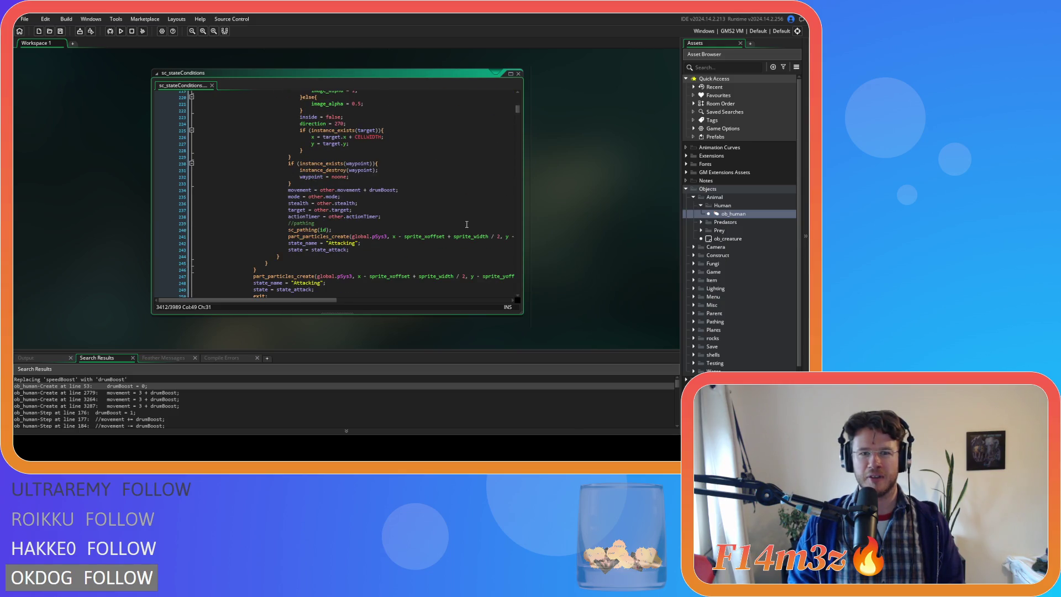
double_click(300, 190)
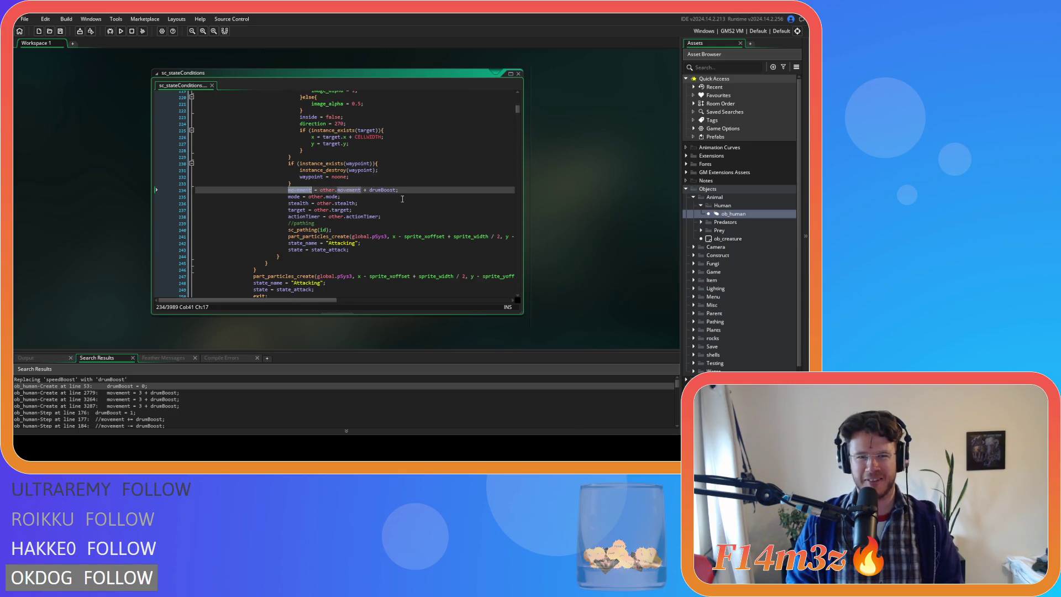
key(ctrl+f)
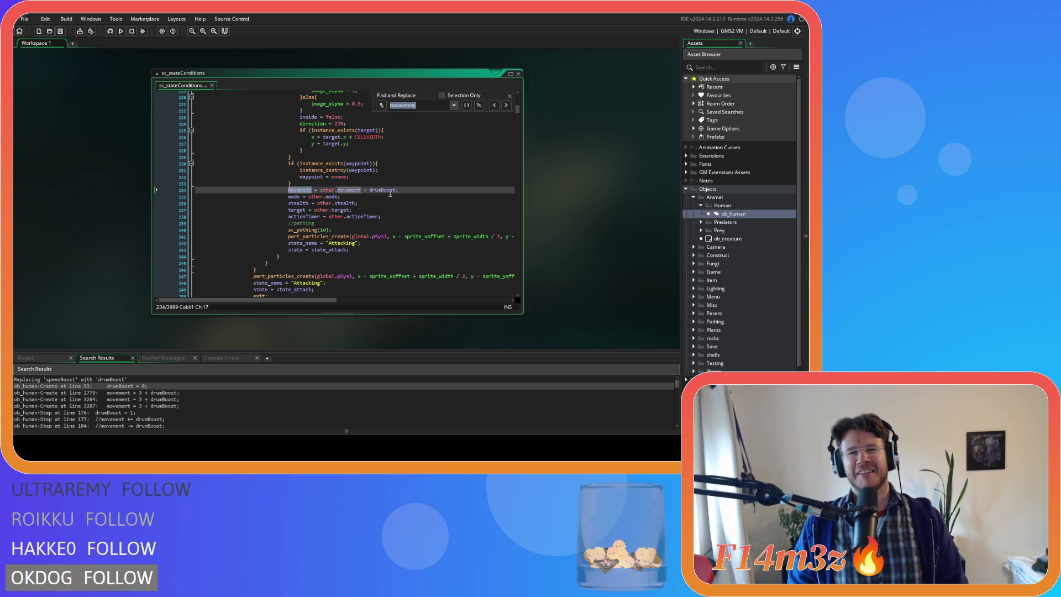
scroll(469, 182, up, 1)
key(Escape)
Step: Select movement on line 136 and load it into the script's Find box
scroll(394, 231, up, 20)
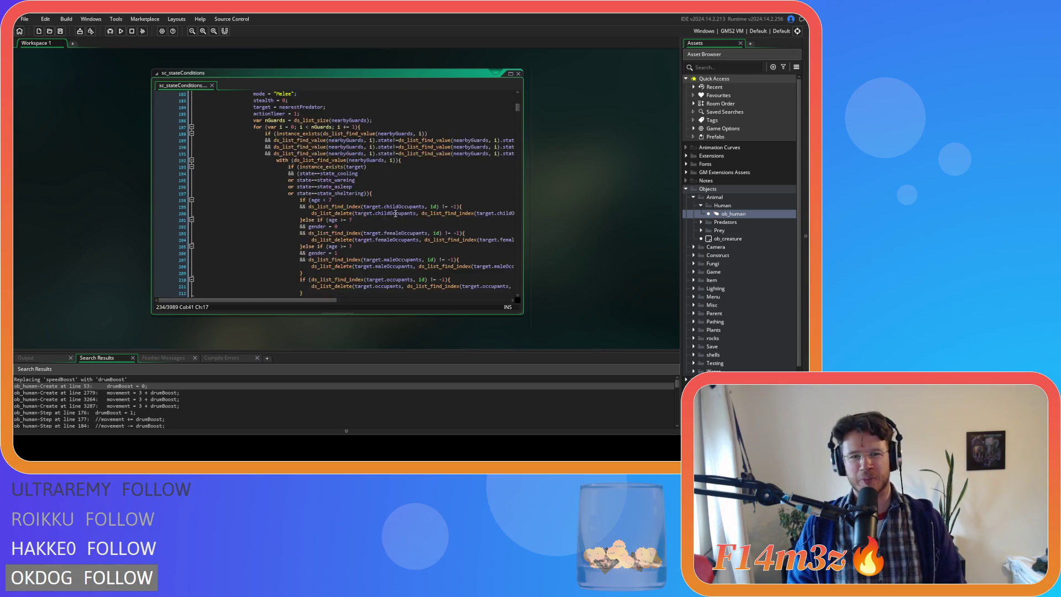
scroll(393, 231, up, 12)
scroll(306, 278, up, 12)
scroll(307, 278, down, 15)
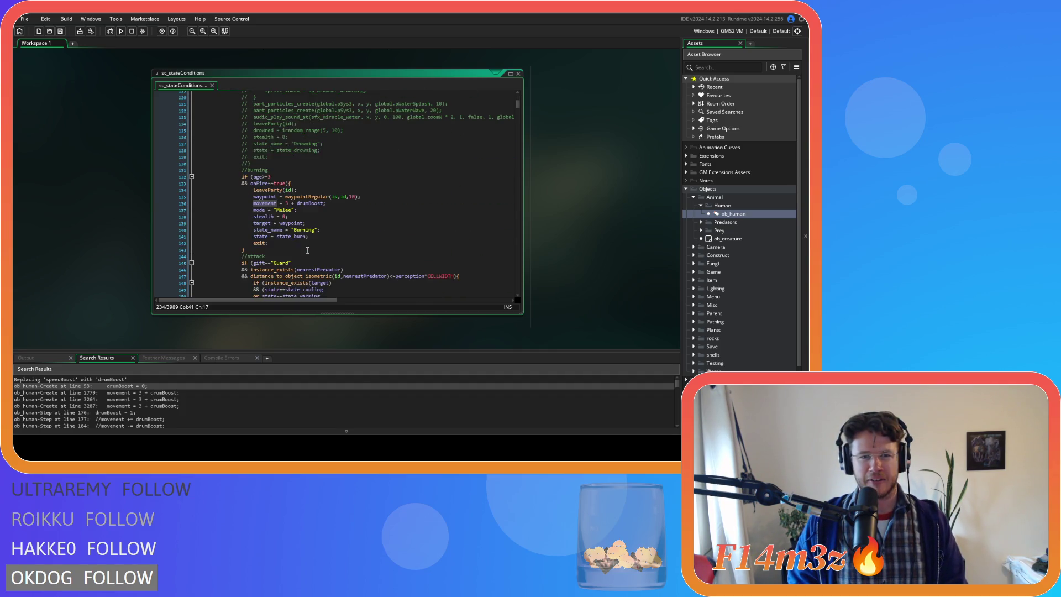
drag(284, 203, 253, 208)
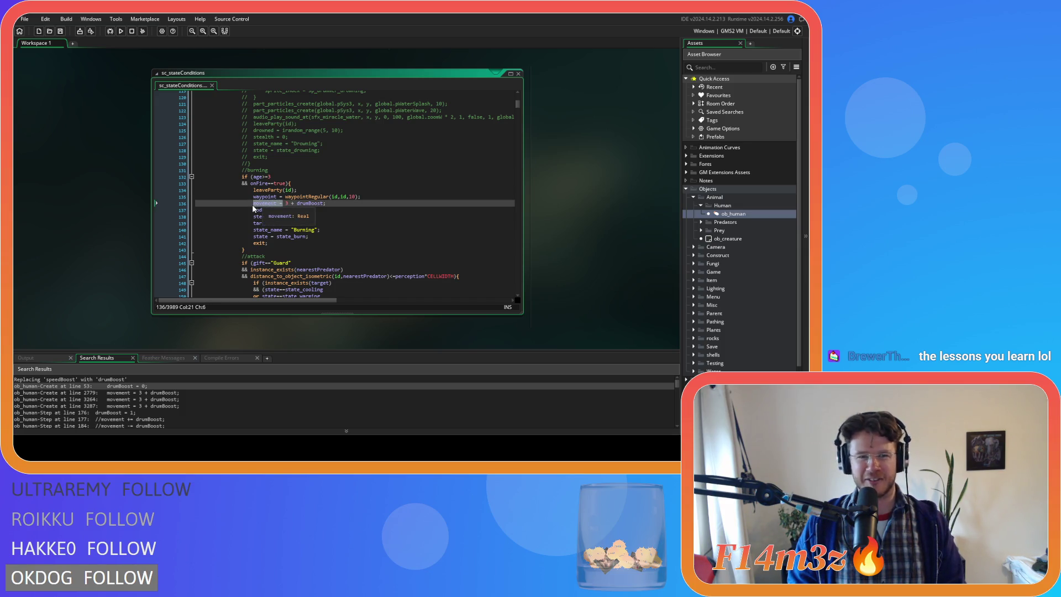
key(ctrl+f)
click(336, 205)
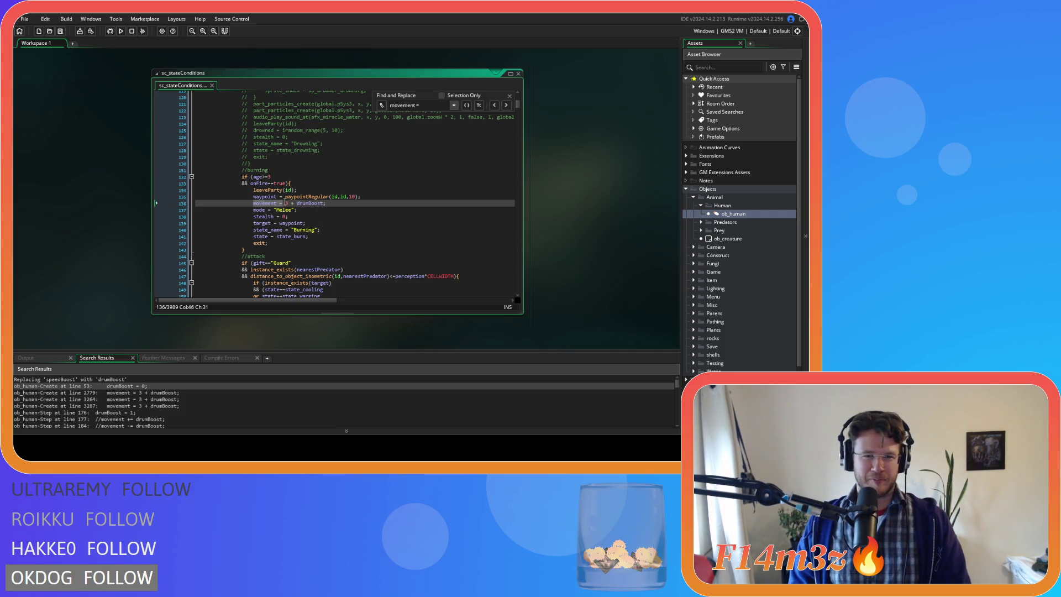
Step: Change the search term to 'movement =' and return to the line 136 match
click(416, 102)
text(=)
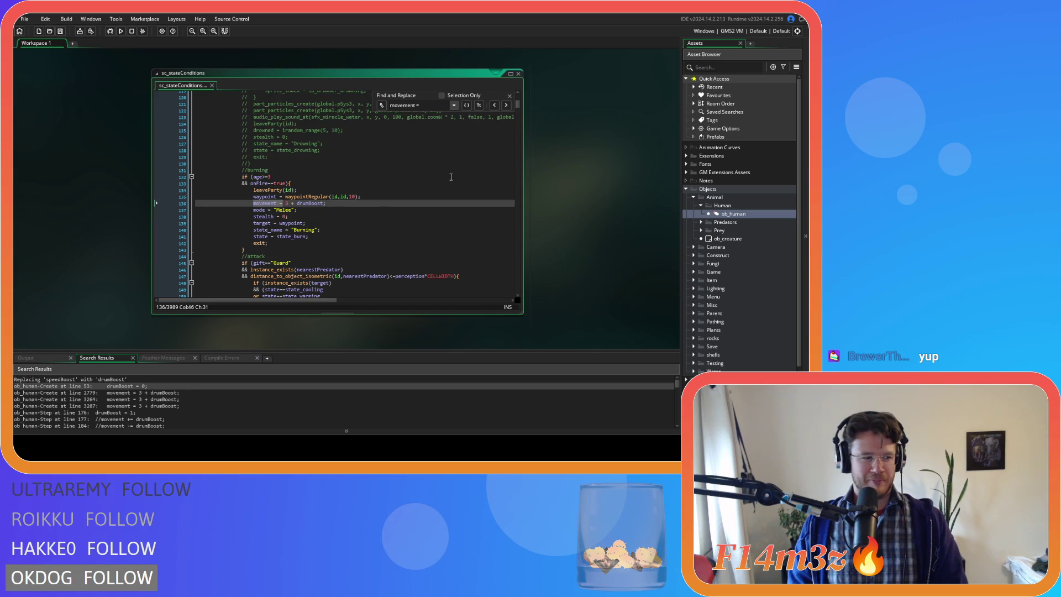
click(496, 106)
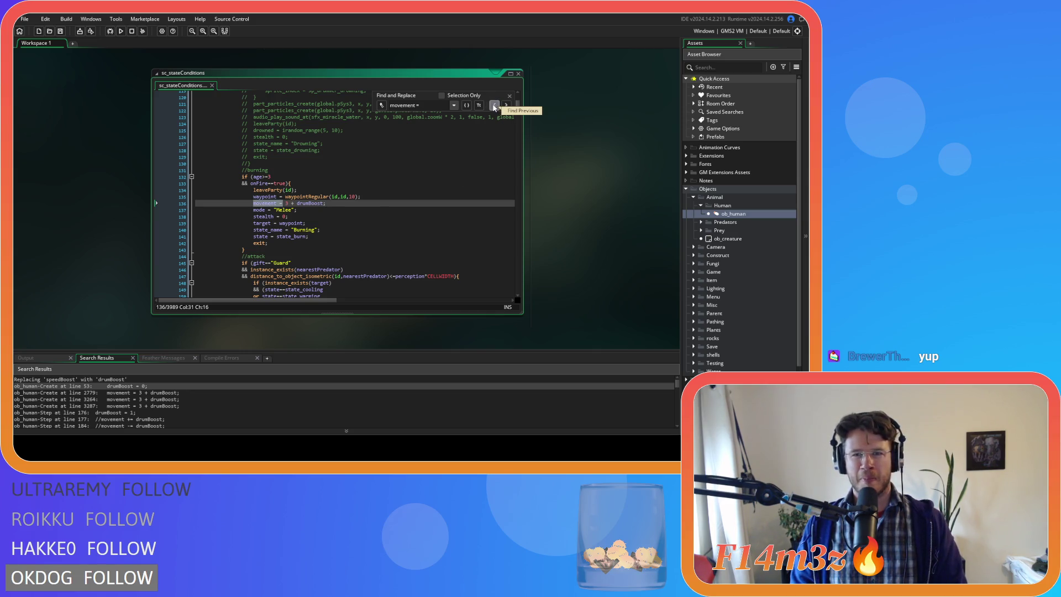
click(506, 105)
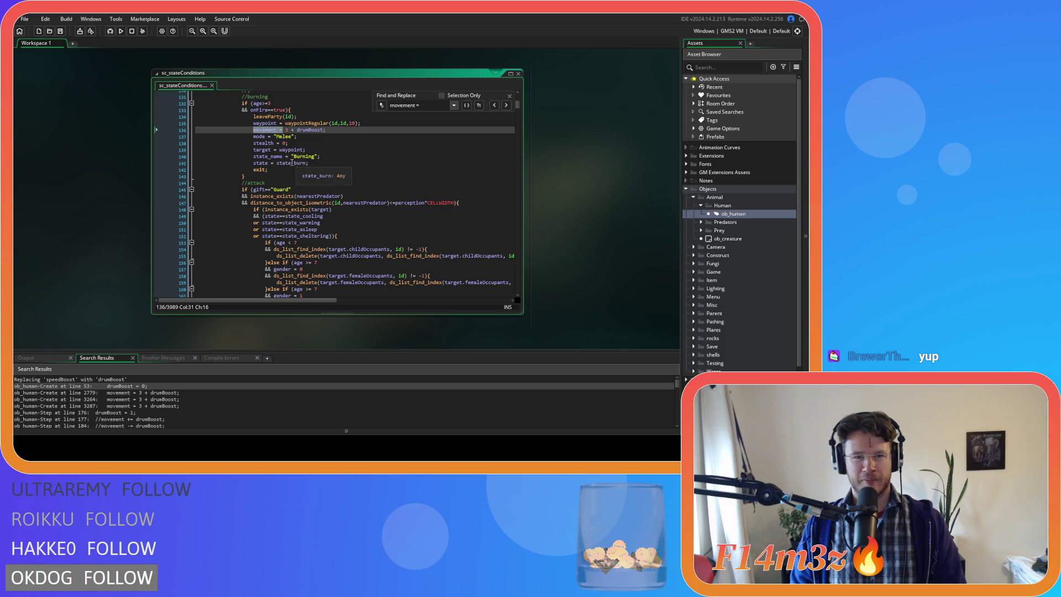
Step: Make line 136 read movement = 3 + drumBoost + speedBoost, then select '+ drumBoost'
drag(289, 129, 298, 129)
text(+)
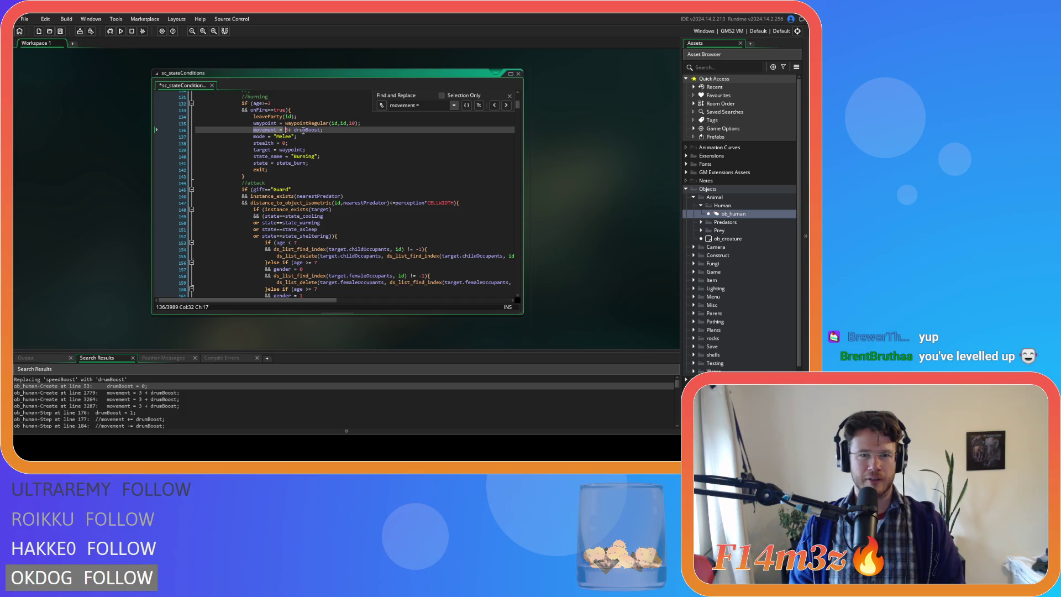
key(Right)
key(Left)
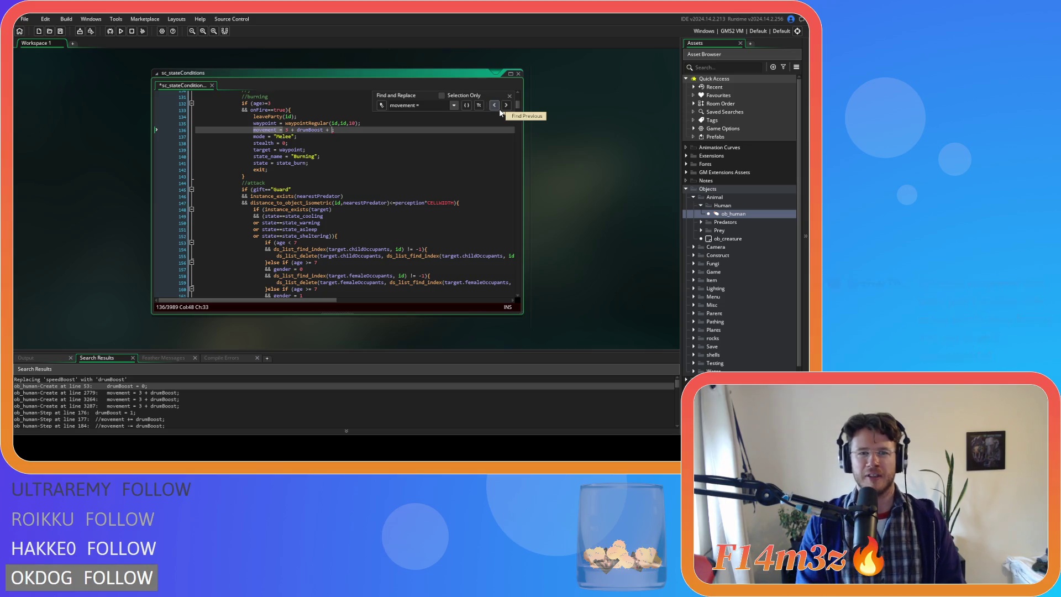
text(speed)
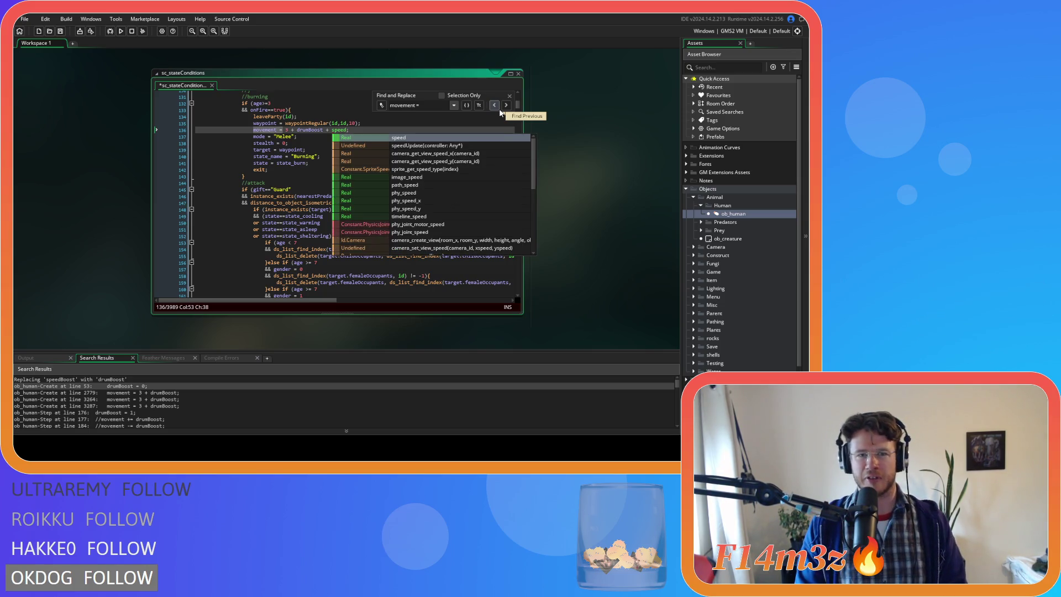
text(Boo)
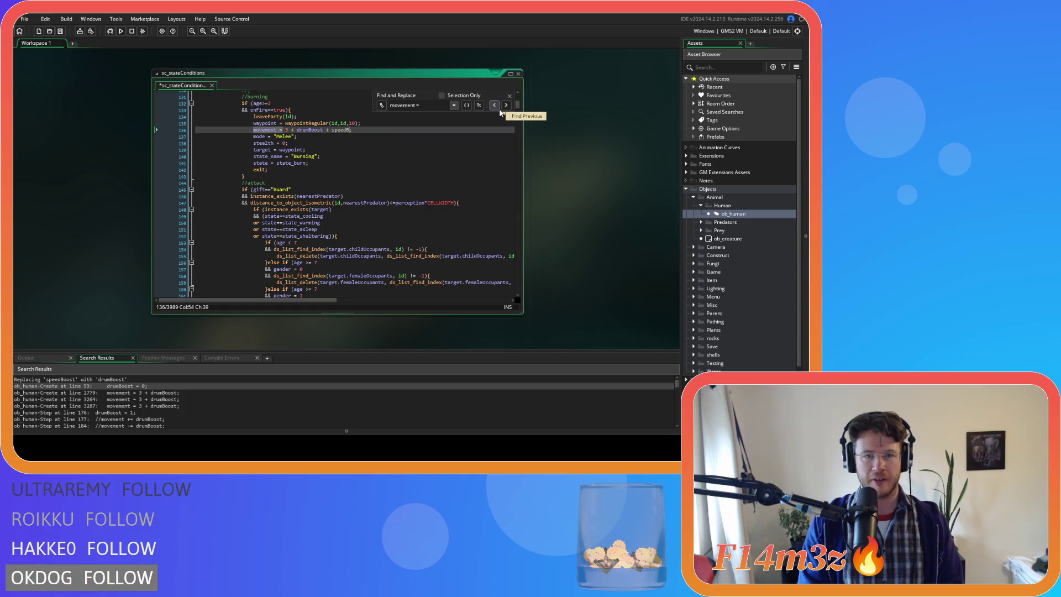
text(st)
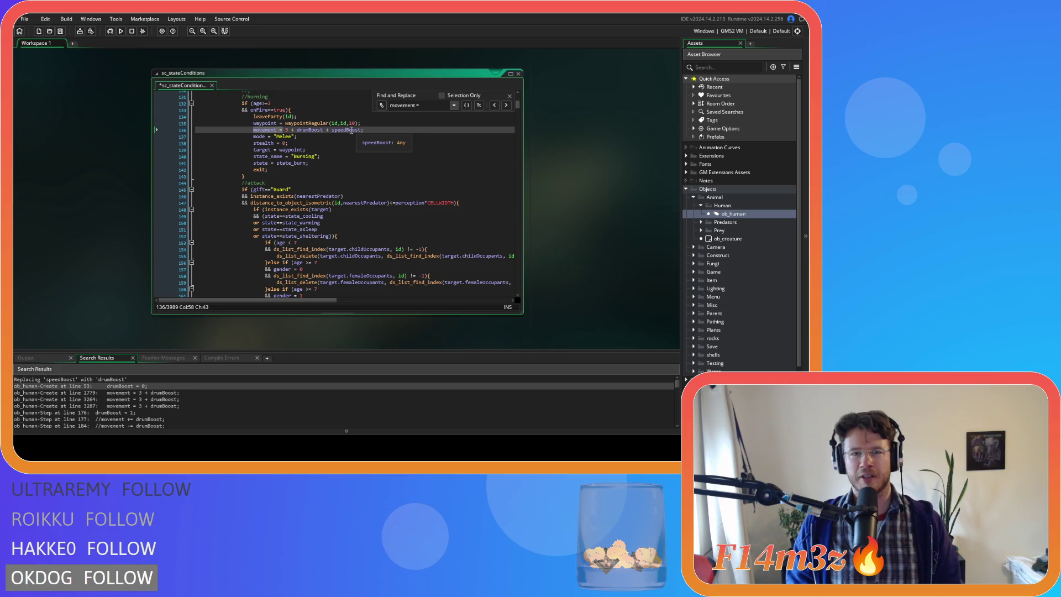
drag(323, 130, 289, 131)
click(323, 131)
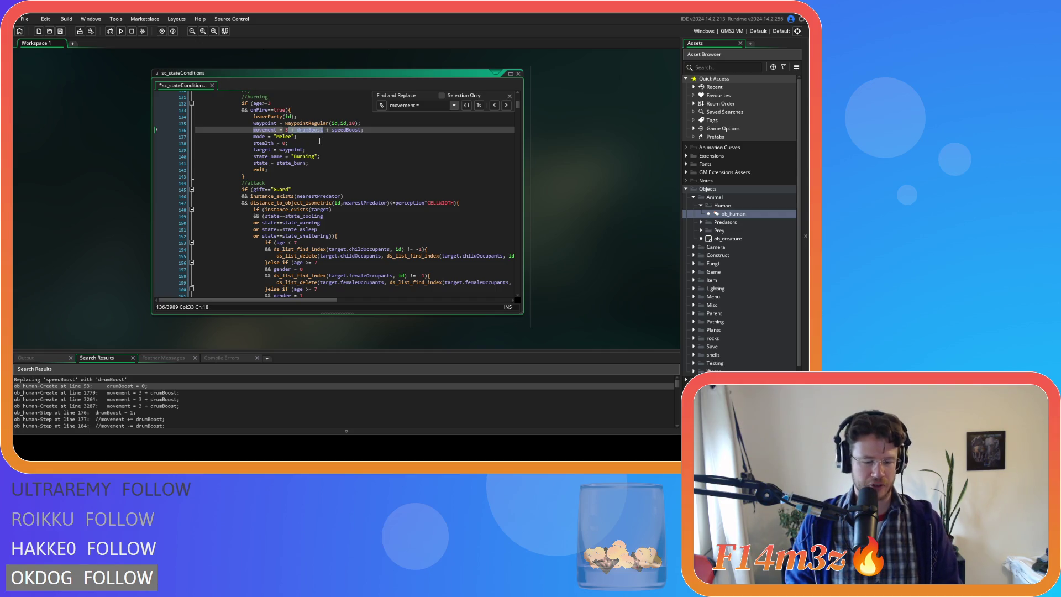
drag(361, 130, 288, 131)
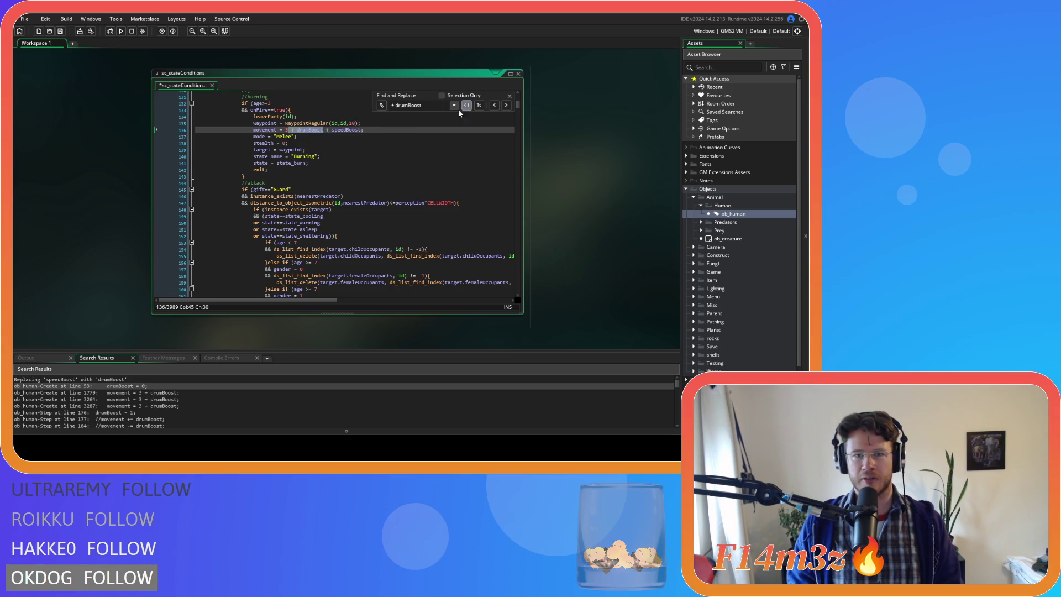
Step: Replace every '+ drumBoost' with '+ drumBoost + speedBoost' in sc_stateConditions and save
click(381, 105)
click(393, 114)
key(ctrl+v)
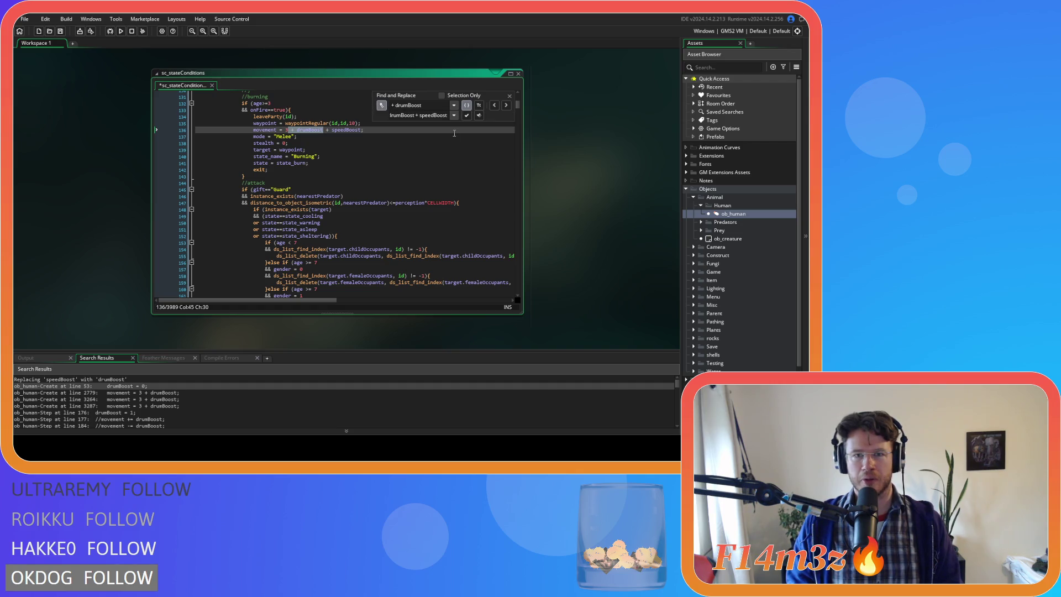
click(479, 116)
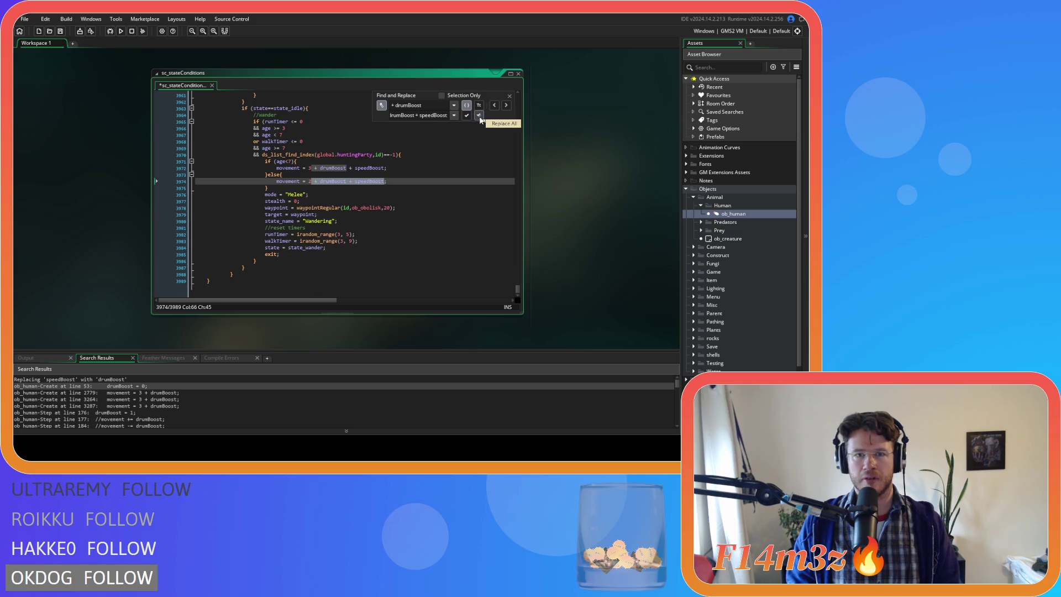
click(475, 180)
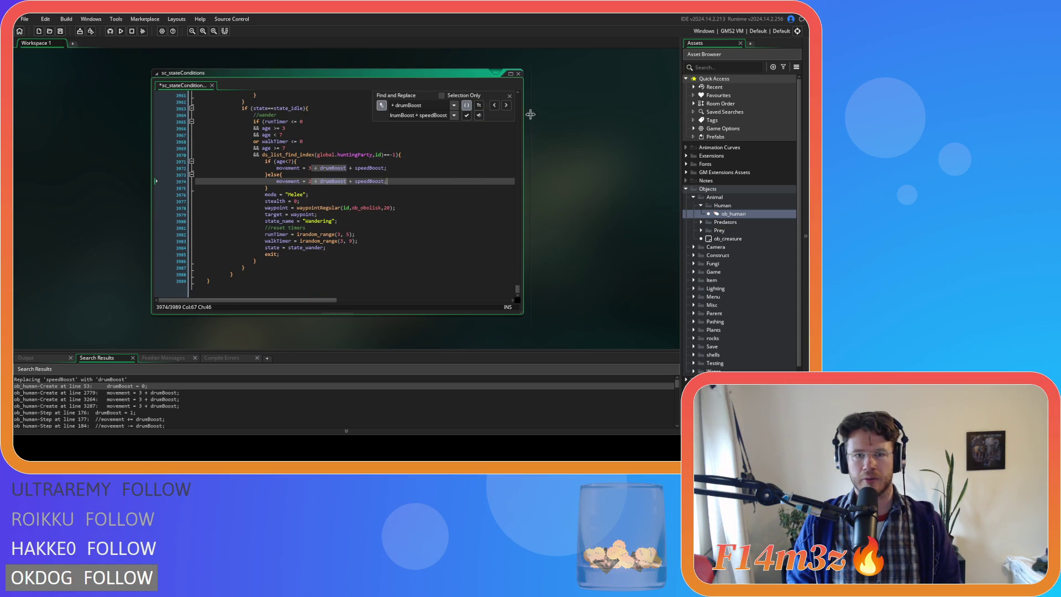
click(509, 96)
key(ctrl+s)
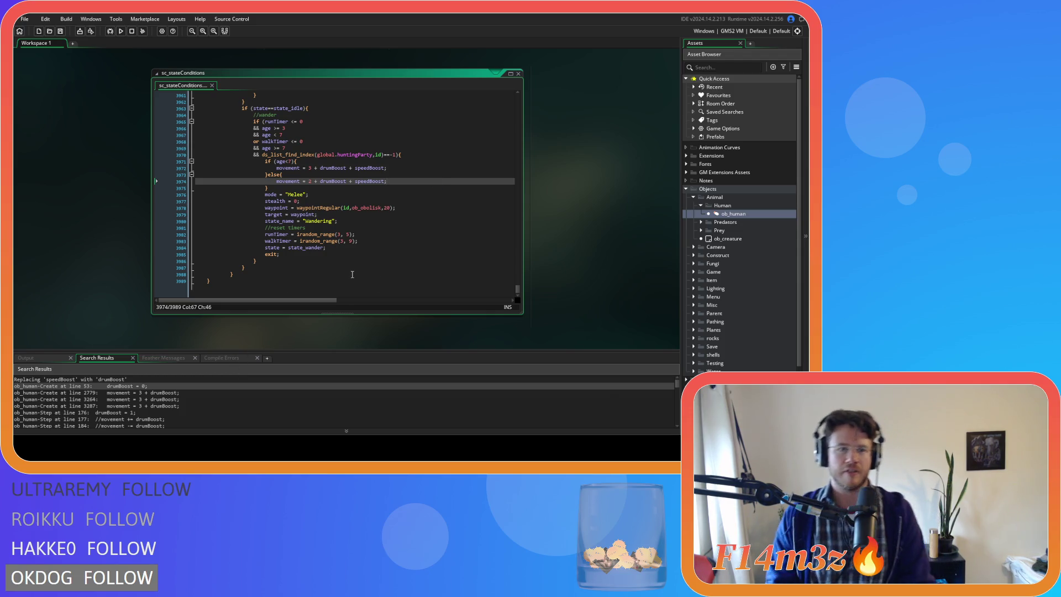
double_click(718, 213)
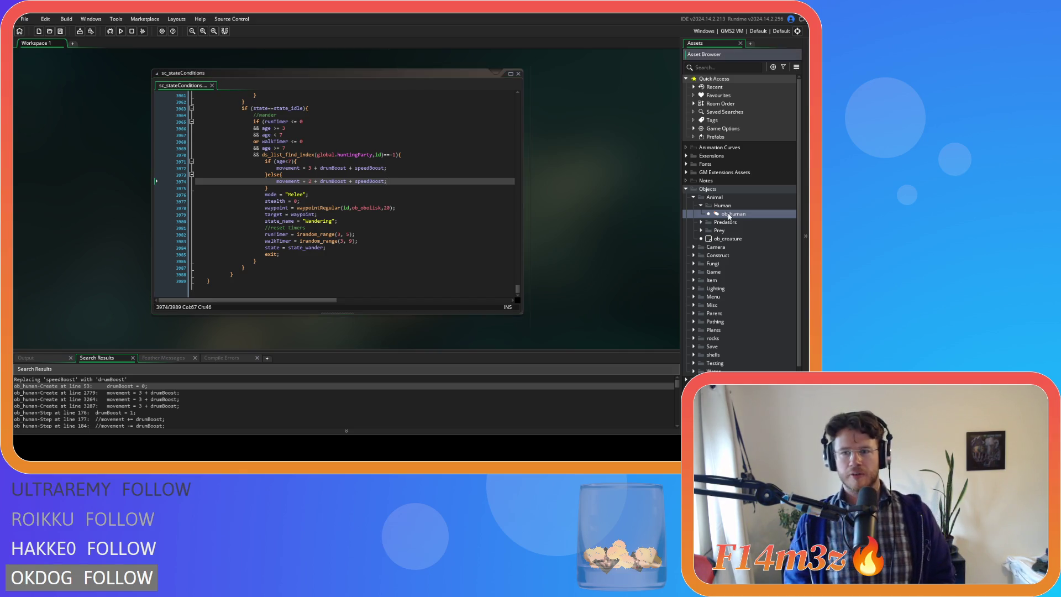
Step: Append +speedBoost after drumBoost in line 14's path_speed formula in sc_speedUpdate
drag(452, 313, 188, 330)
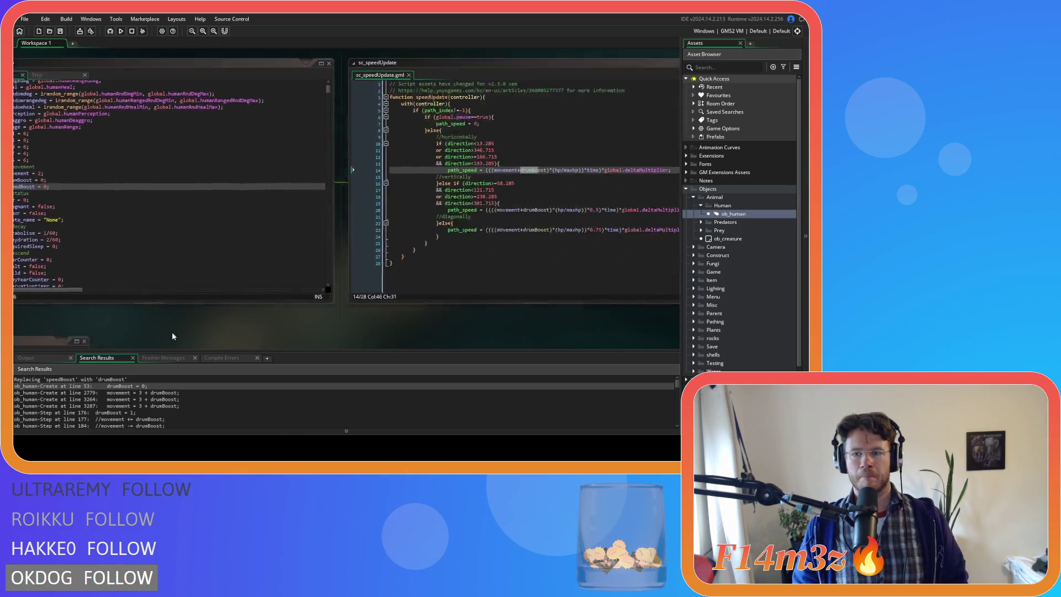
click(385, 212)
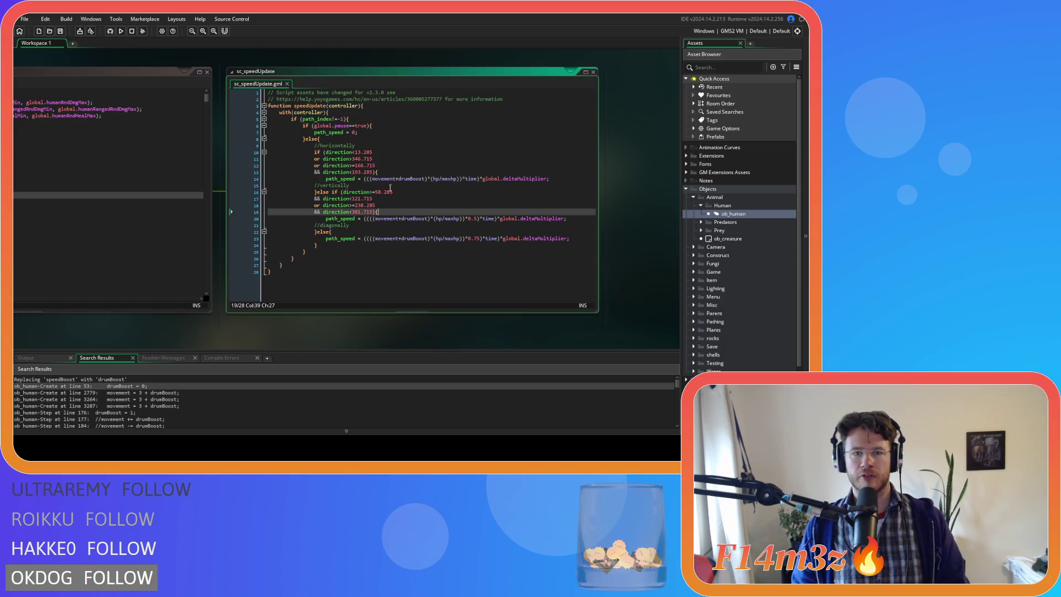
click(425, 178)
text(_)
key(BackSpace)
text(+speed)
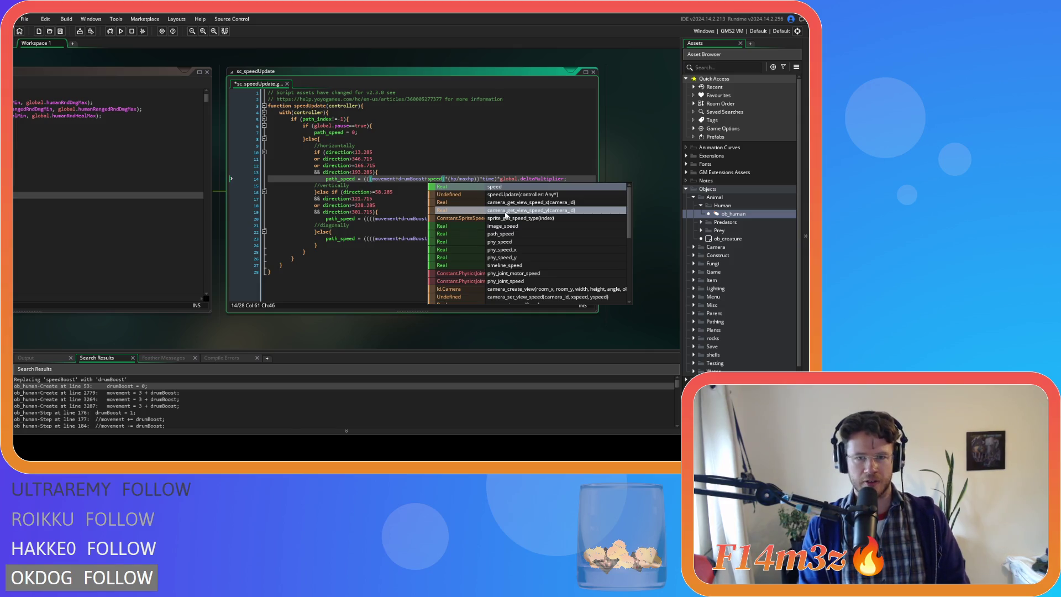
click(392, 178)
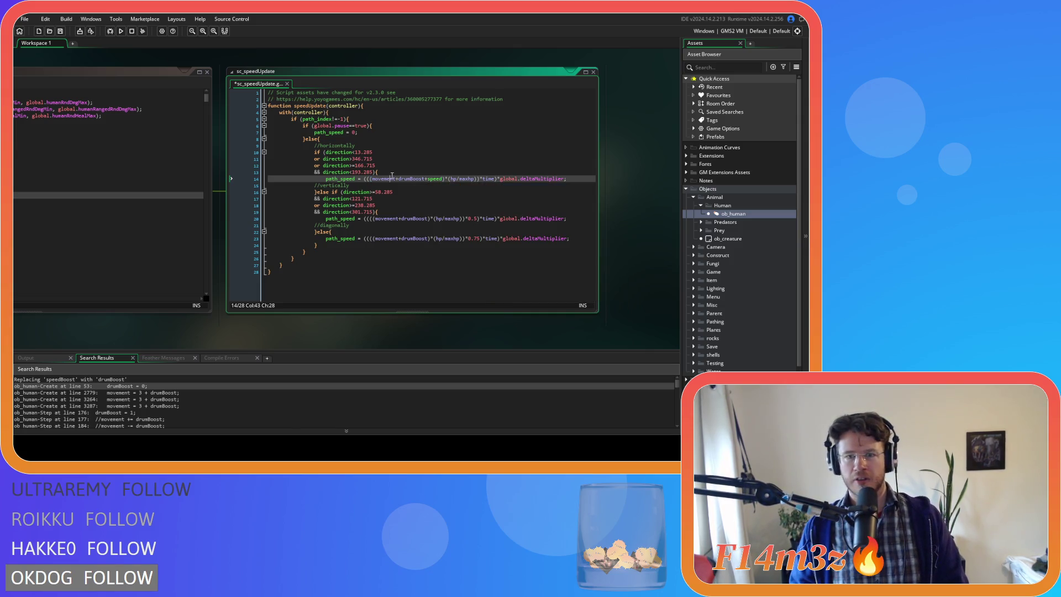
key(Right)
key(Right)
key(Right)
key(ctrl+Right)
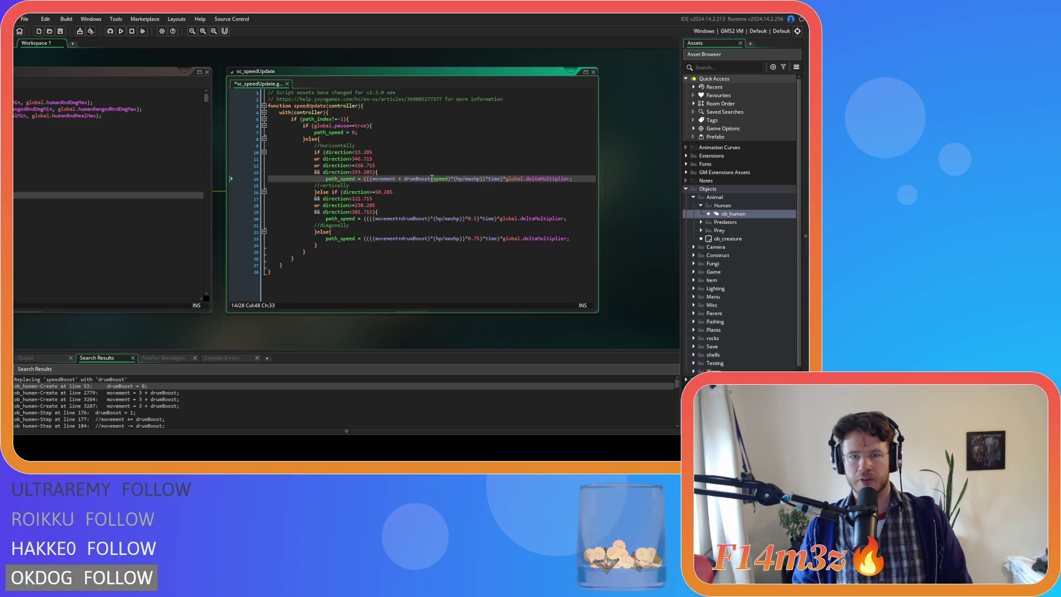
key(Right)
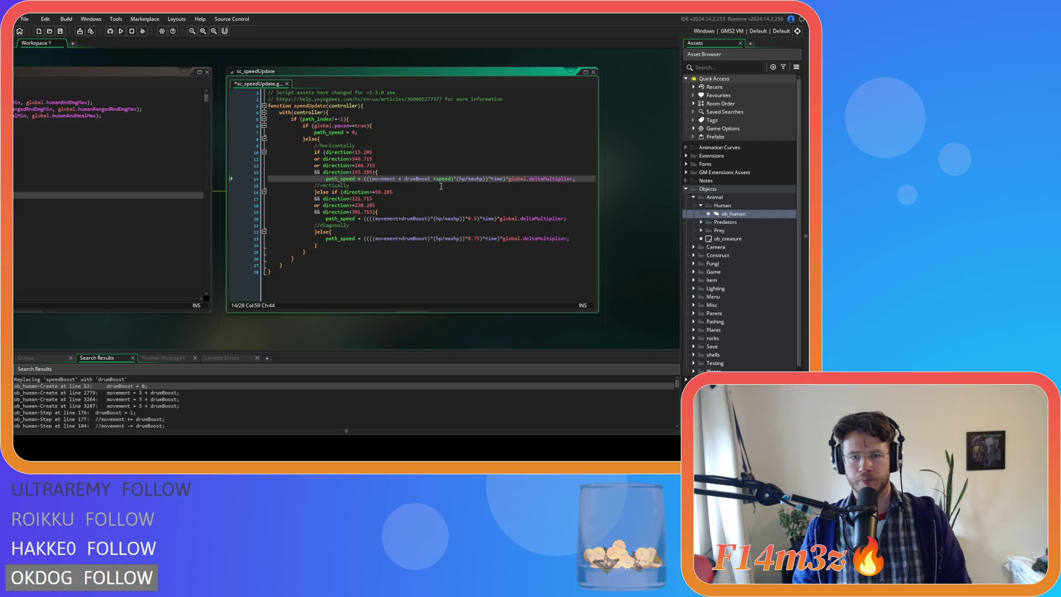
key(ctrl+Right)
key(Right)
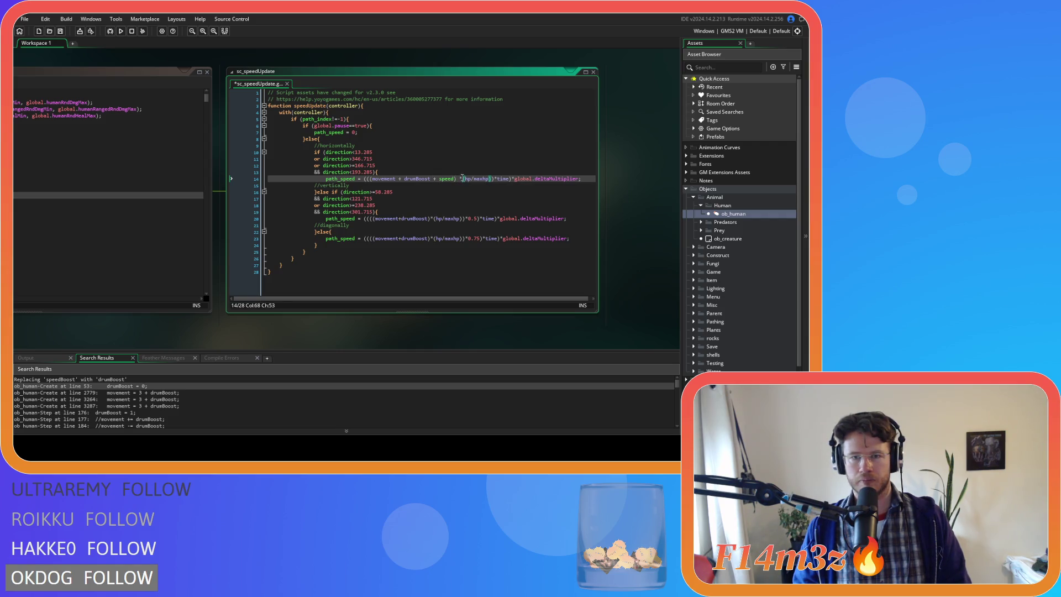
key(ctrl+z)
key(ctrl+z)
key(ctrl+z)
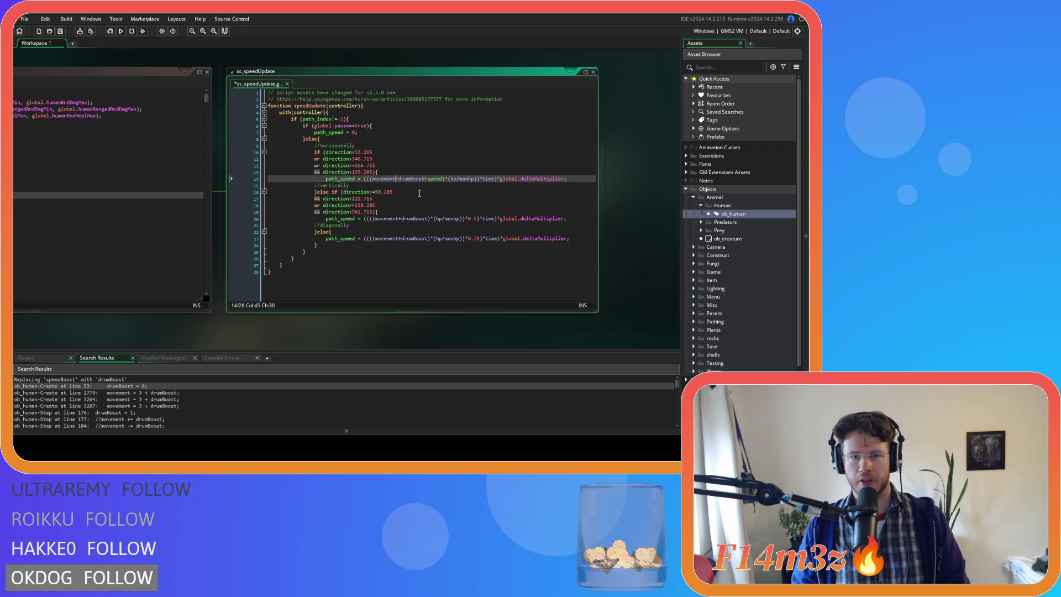
key(Right)
key(Right)
text(Boost)
Step: Copy +speedBoost into the path_speed formulas on lines 20 and 23, then save
double_click(449, 178)
drag(457, 178, 425, 178)
key(ctrl+c)
click(426, 218)
key(ctrl+v)
click(427, 238)
key(ctrl+v)
click(424, 256)
key(ctrl+s)
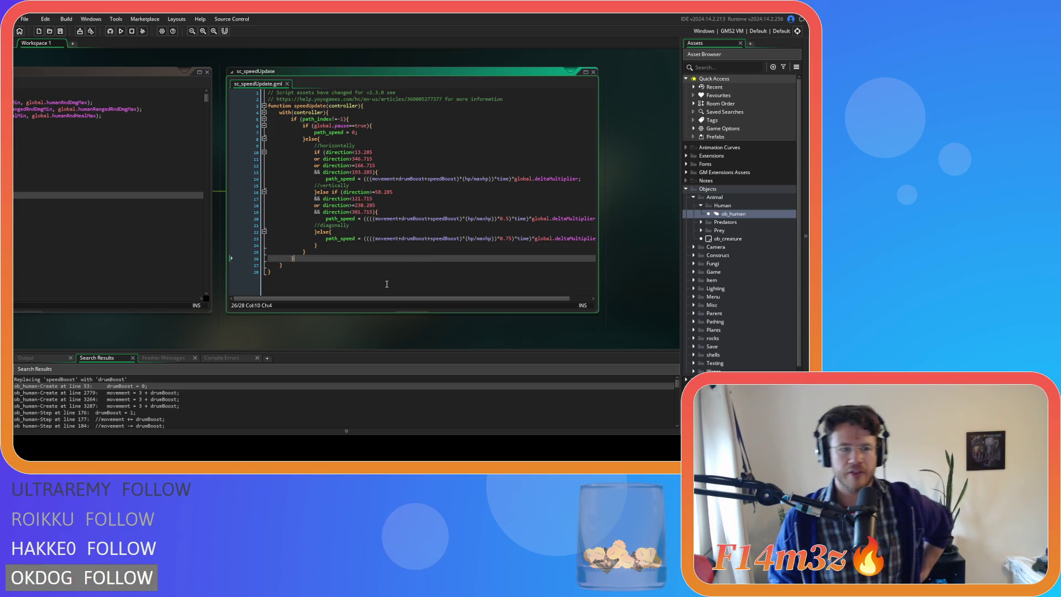
Step: Open ob_human's Create code at line 2779 from the drumBoost search results
scroll(156, 410, down, 3)
scroll(156, 410, up, 3)
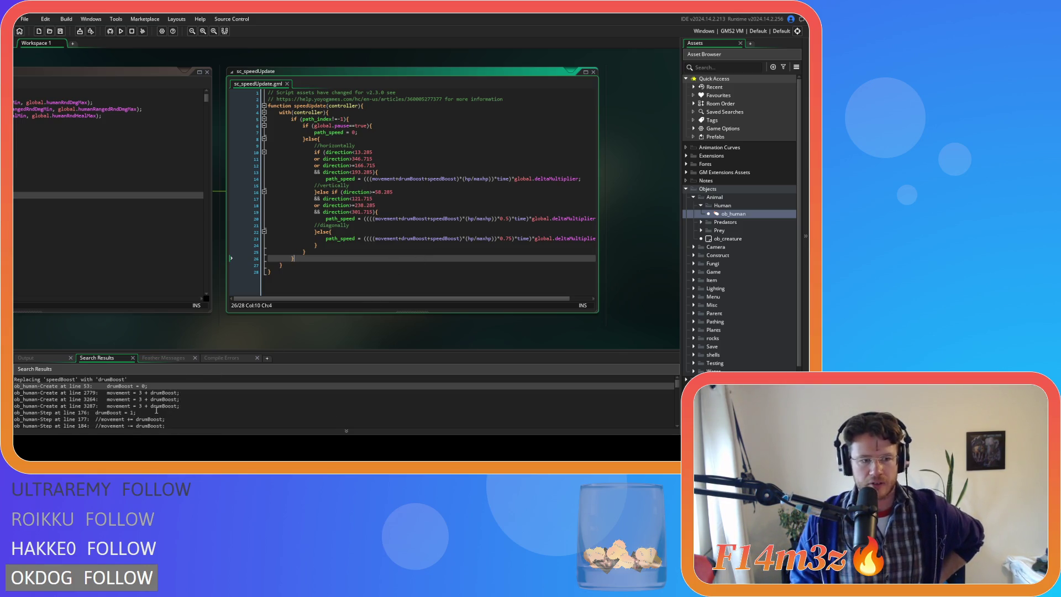
click(171, 399)
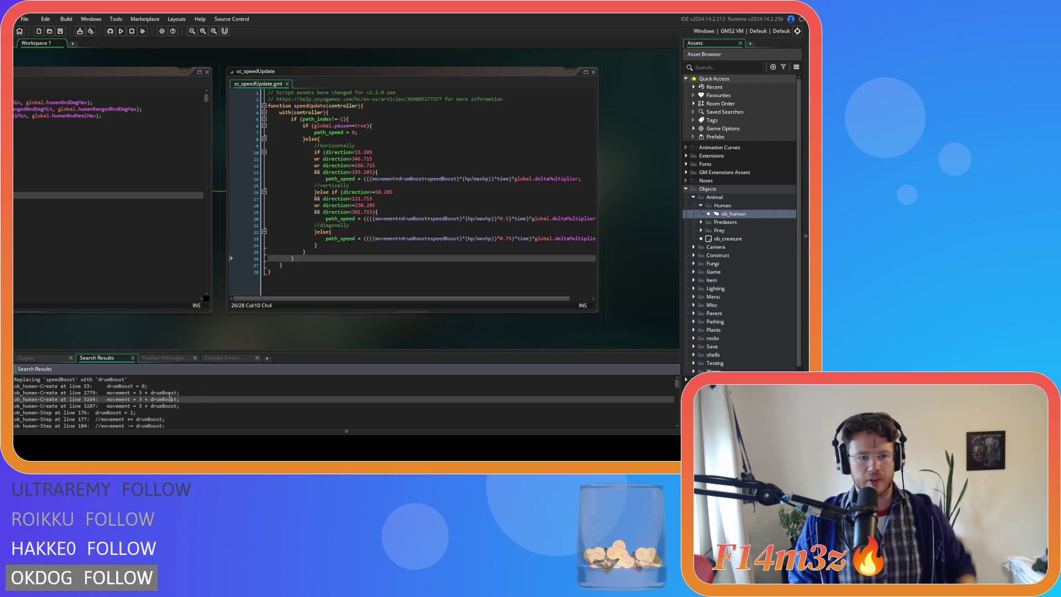
double_click(178, 393)
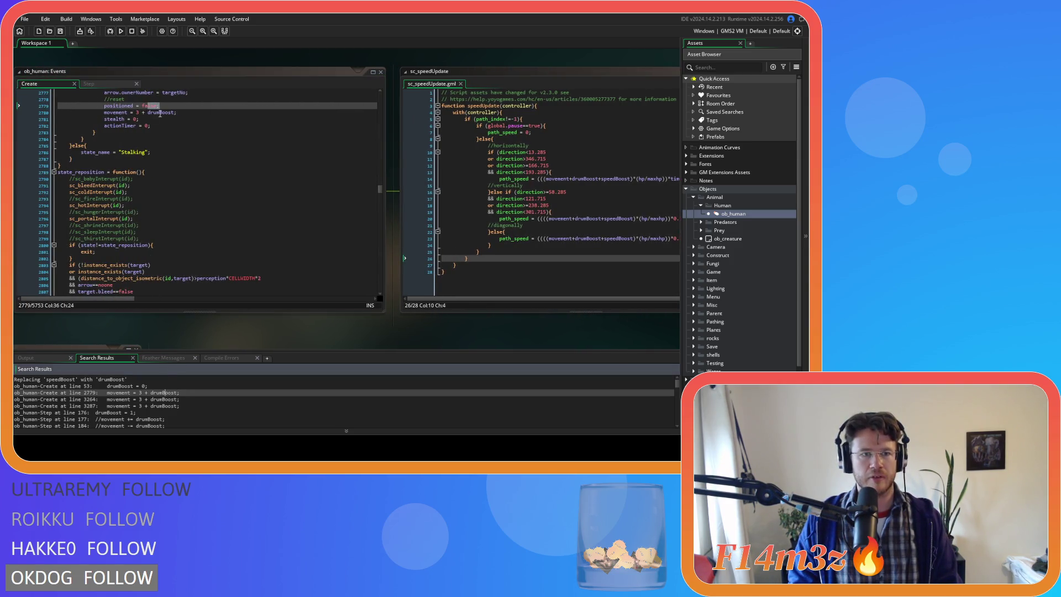
Step: Find all 106 drumBoost uses project-wide and open sc_saveHuman at line 57
double_click(161, 113)
key(ctrl+shift+f)
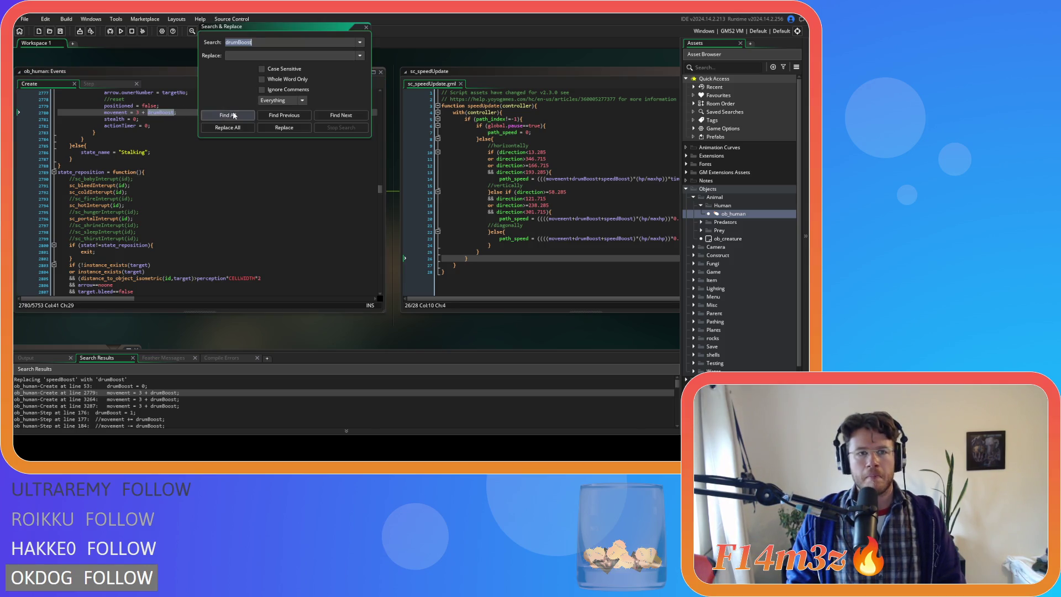
click(235, 114)
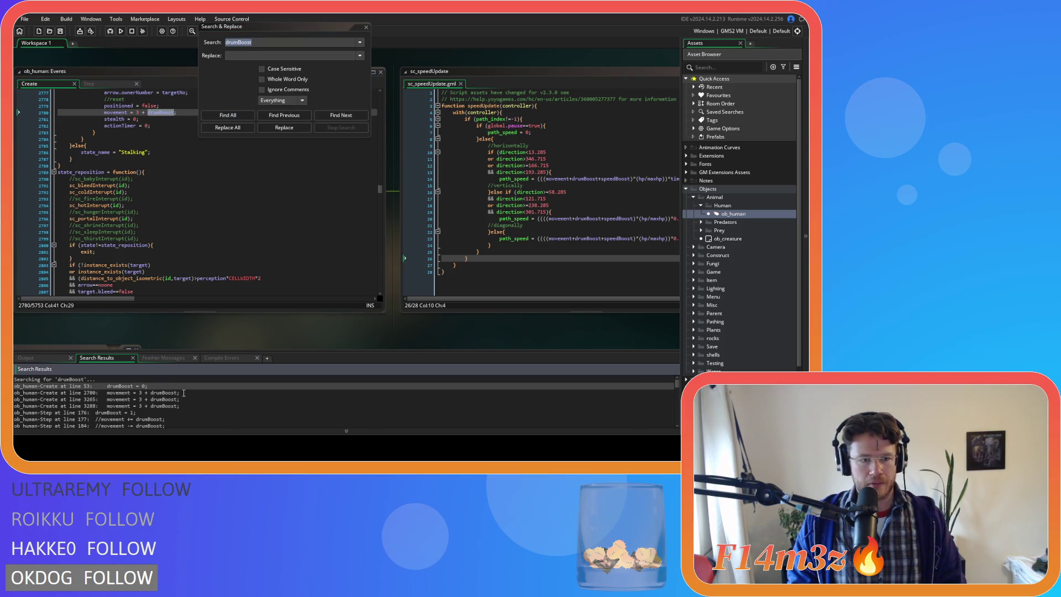
scroll(195, 382, down, 5)
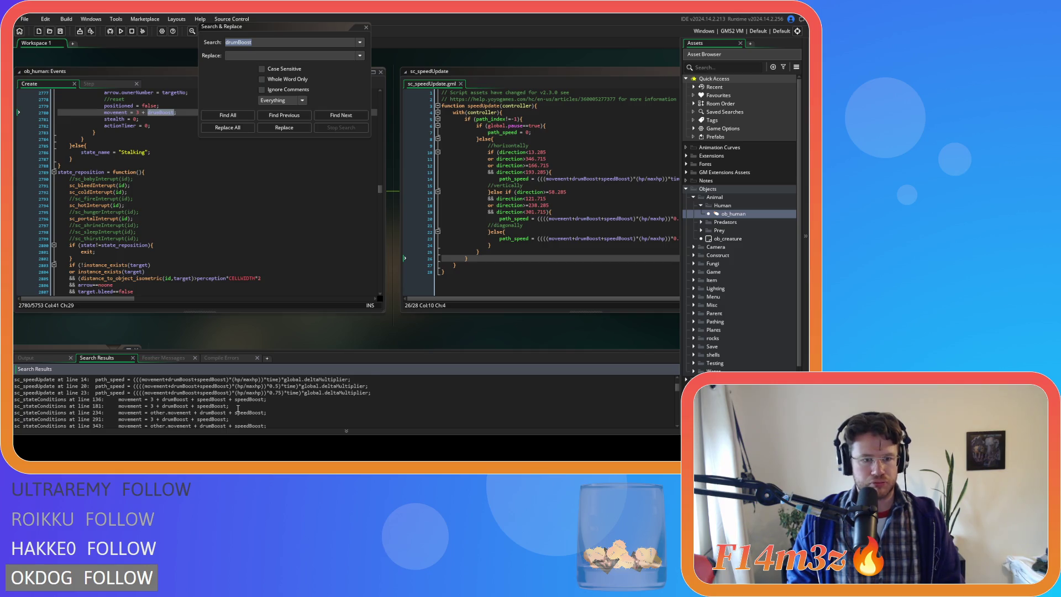
scroll(238, 409, down, 10)
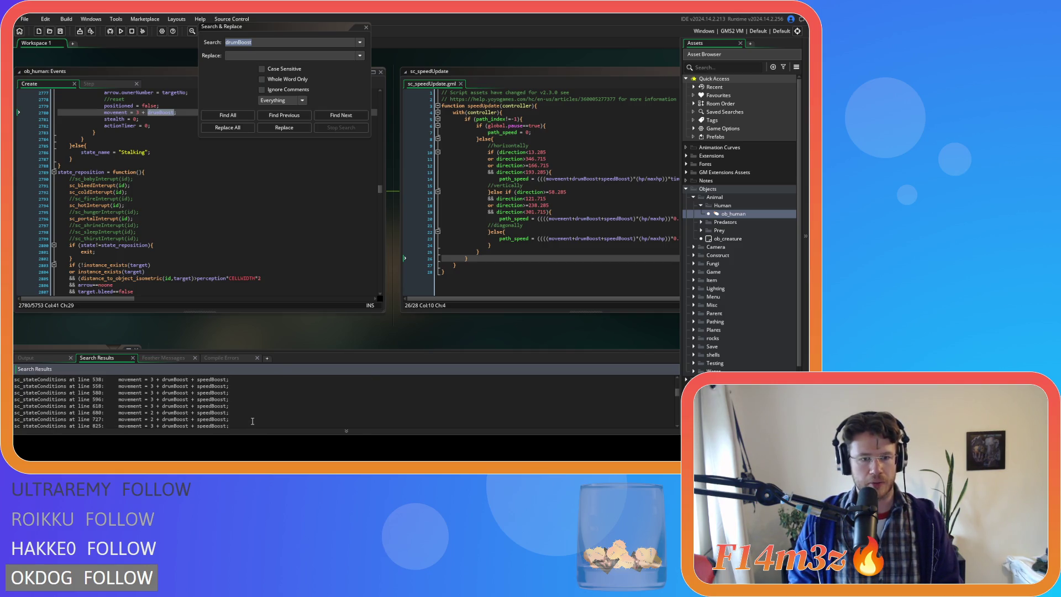
scroll(252, 421, down, 10)
scroll(252, 421, up, 1)
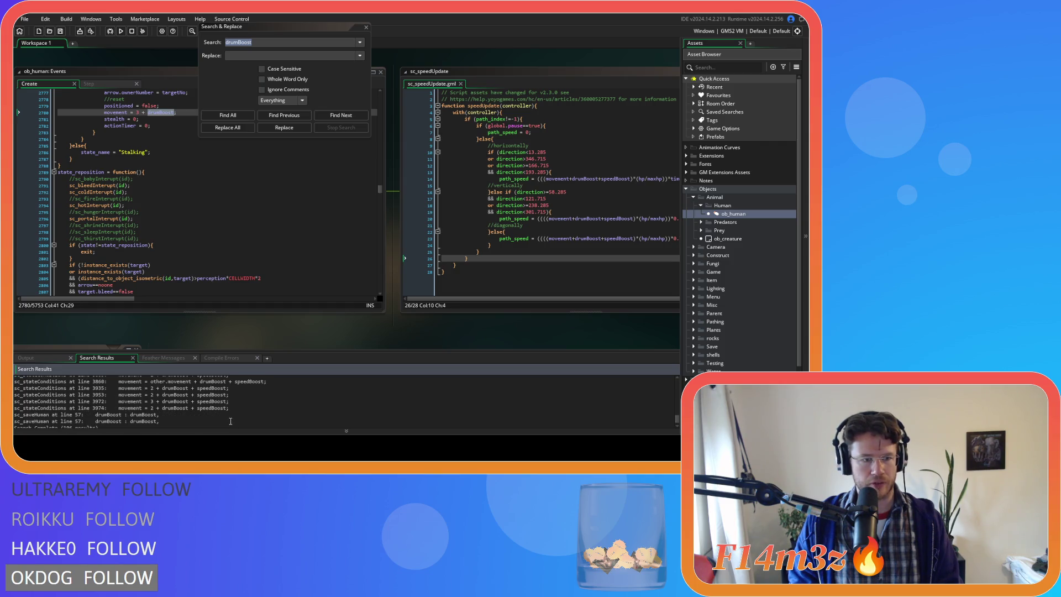
scroll(230, 421, down, 1)
double_click(177, 398)
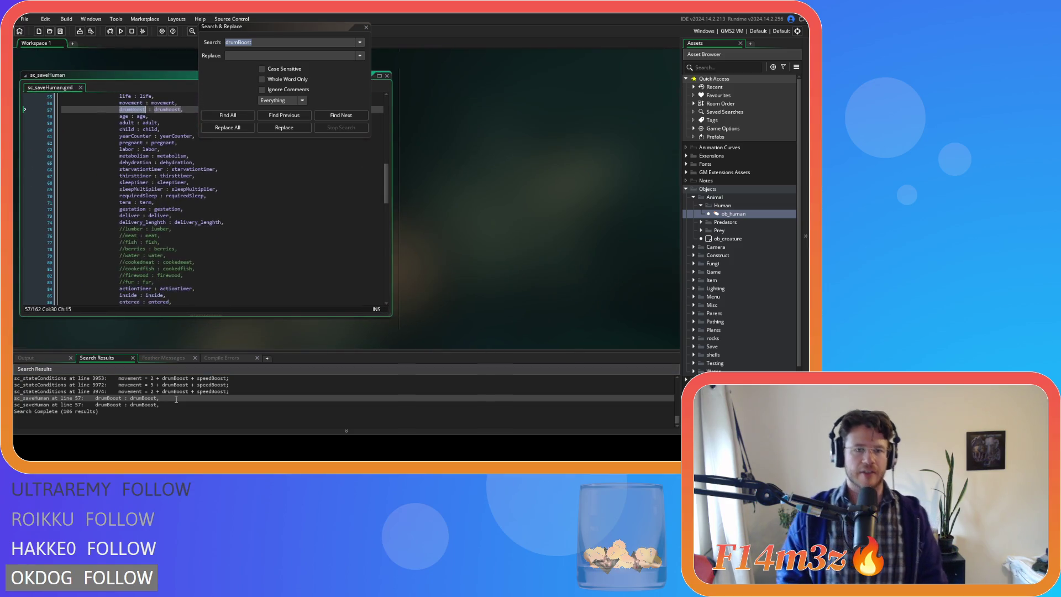
Step: Duplicate the drumBoost : drumBoost line 57 and rename the copy speedBoost : speedBoost
scroll(183, 263, up, 4)
click(184, 192)
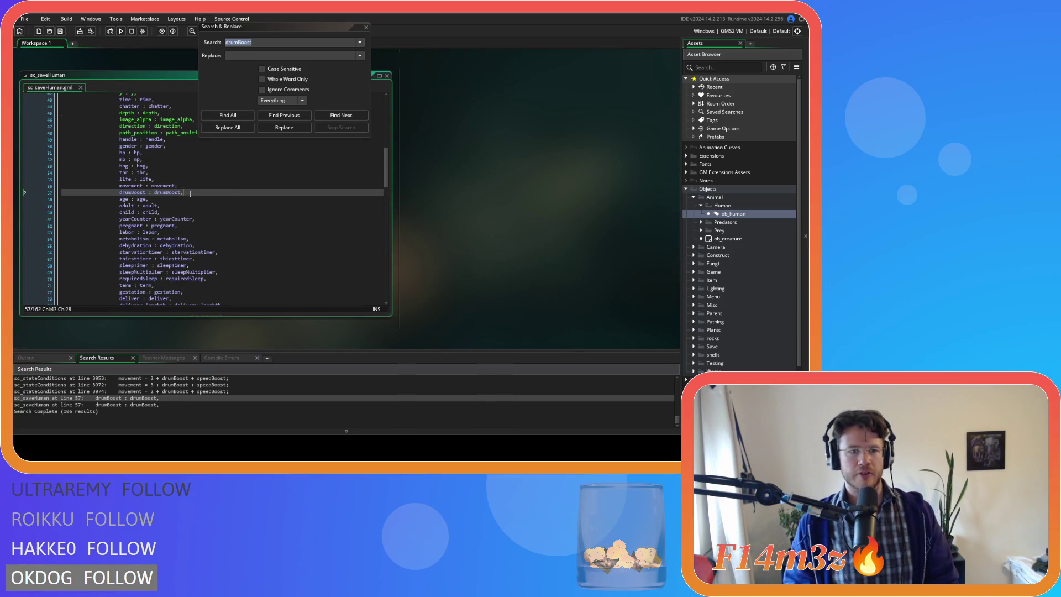
key(ctrl+d)
double_click(138, 200)
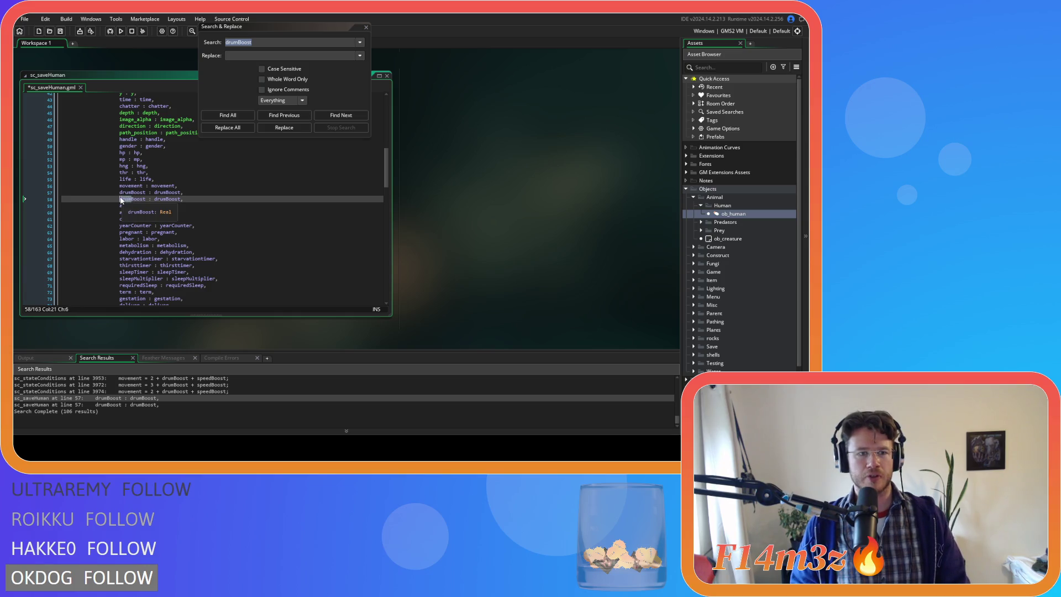
text(speed)
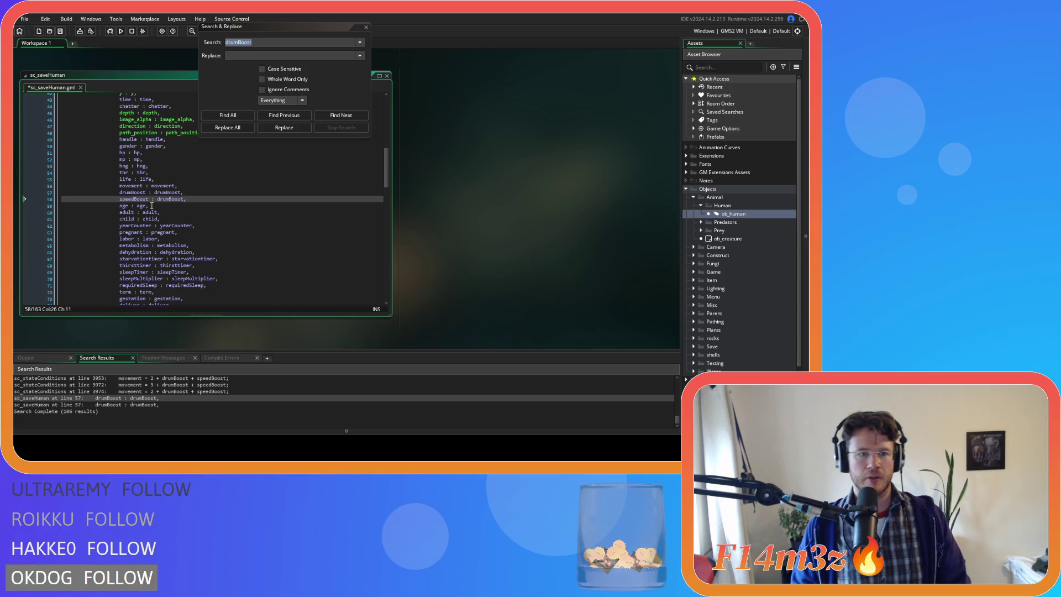
drag(169, 199, 157, 199)
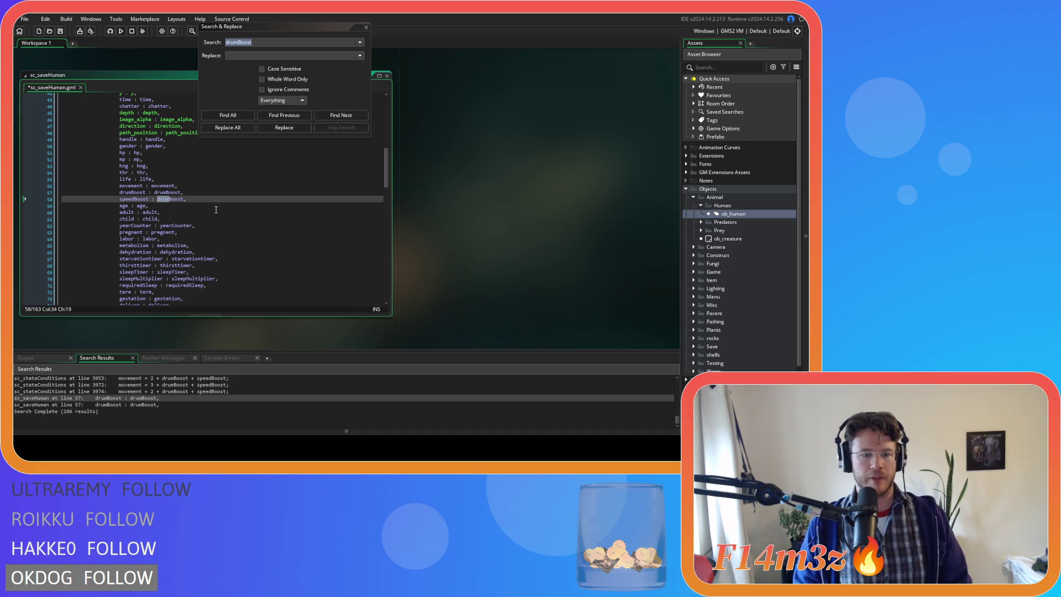
text(speed)
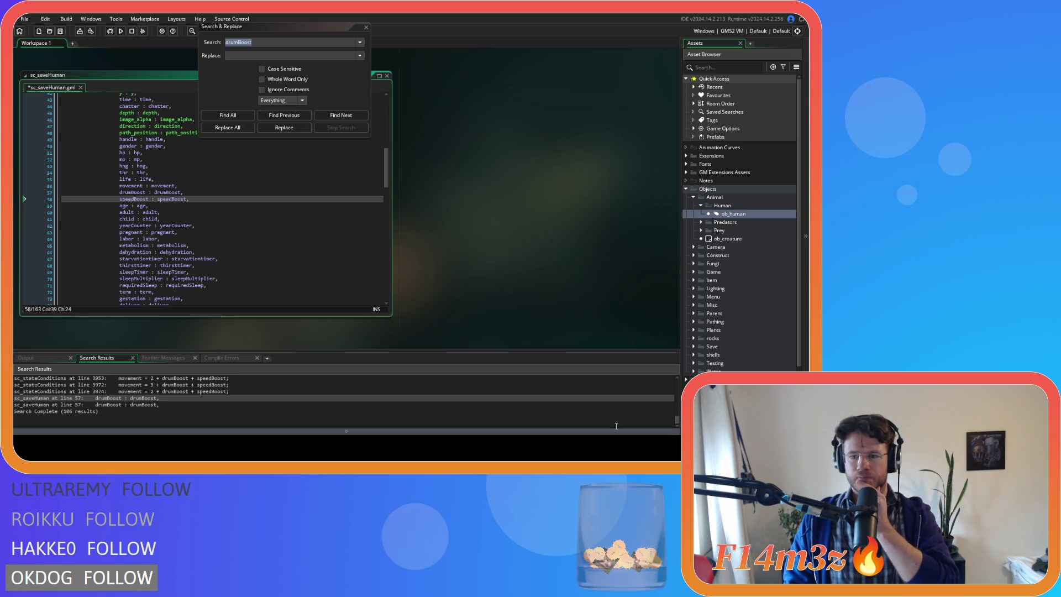
Step: Open ob_human's Step event at the line 1243 drumBoost particle condition, then close Search & Replace
drag(676, 420, 675, 372)
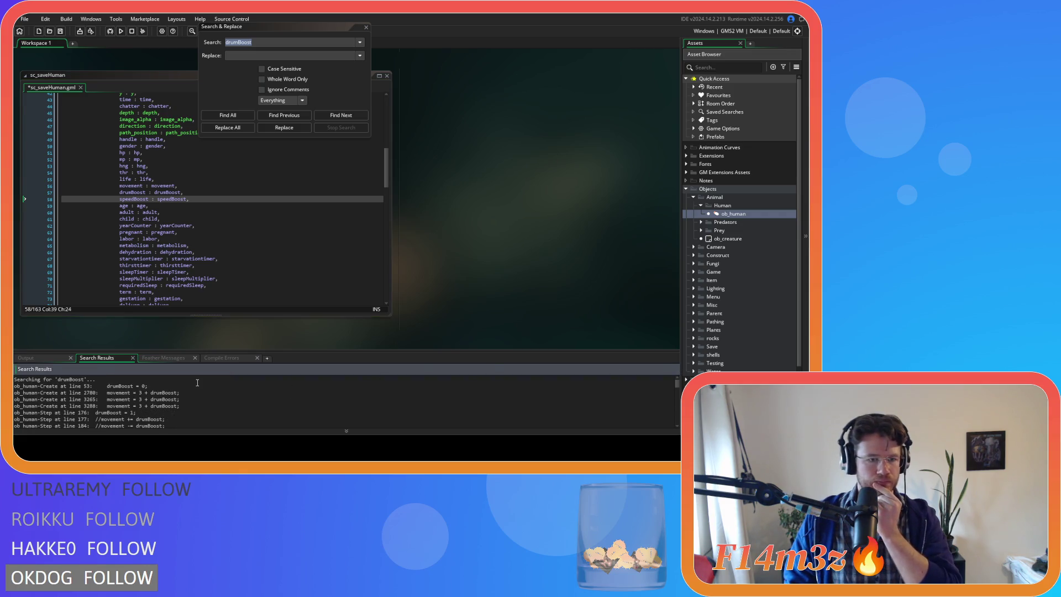
scroll(197, 382, down, 1)
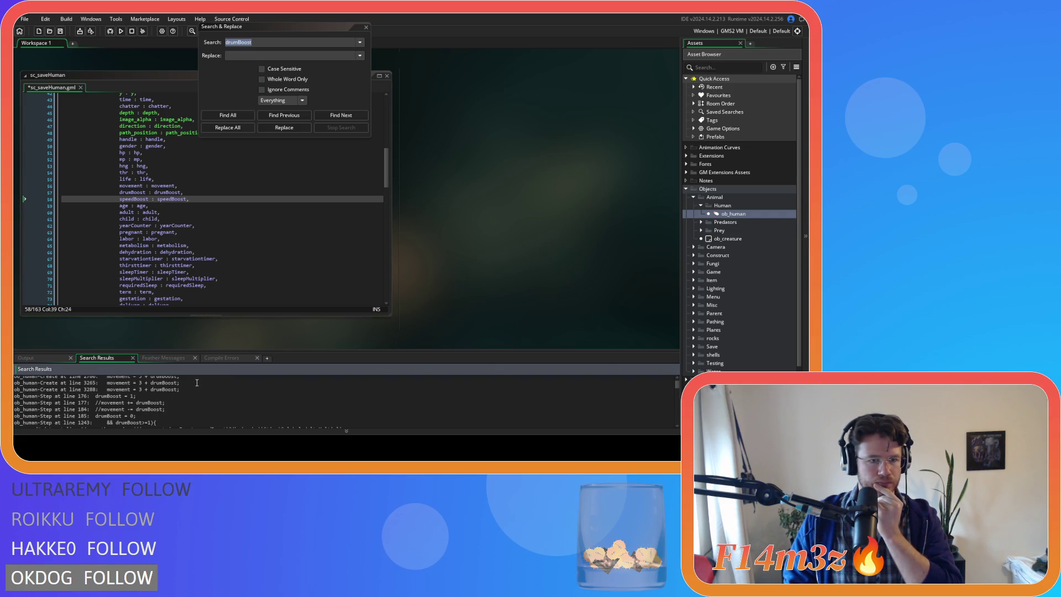
click(176, 405)
scroll(177, 405, down, 1)
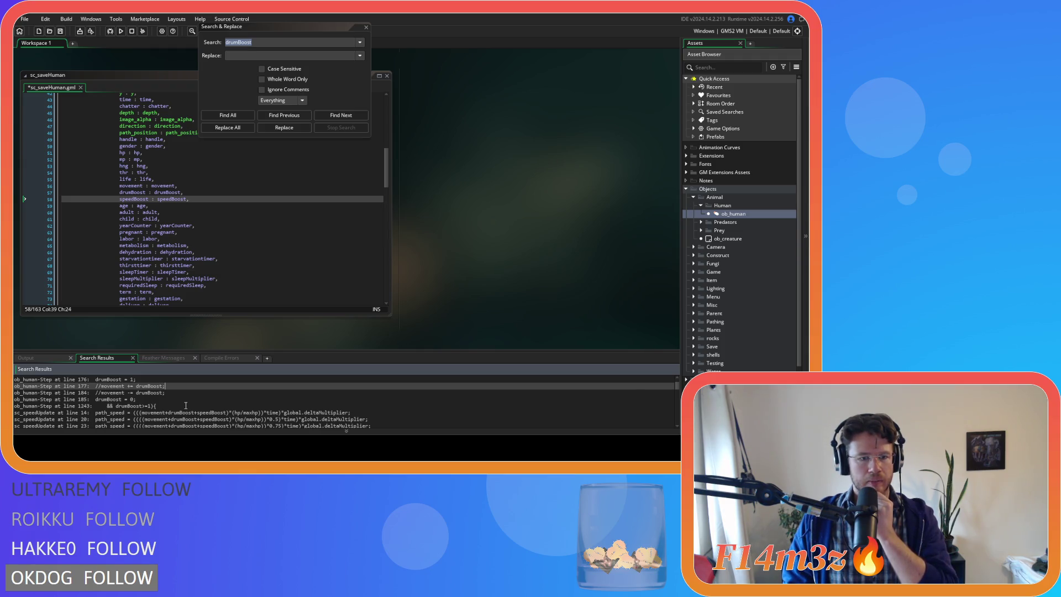
click(186, 405)
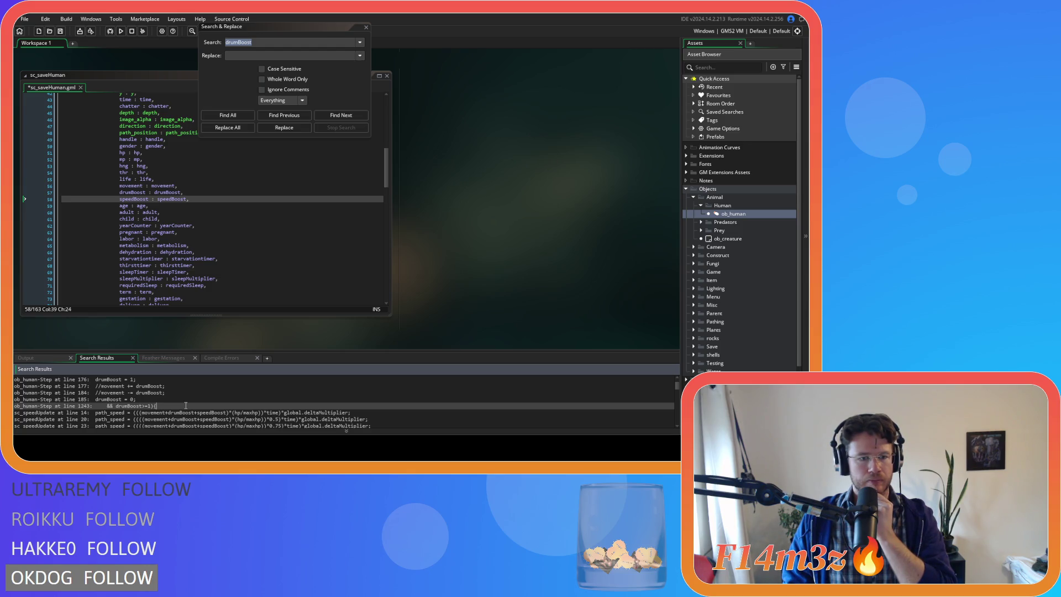
double_click(186, 406)
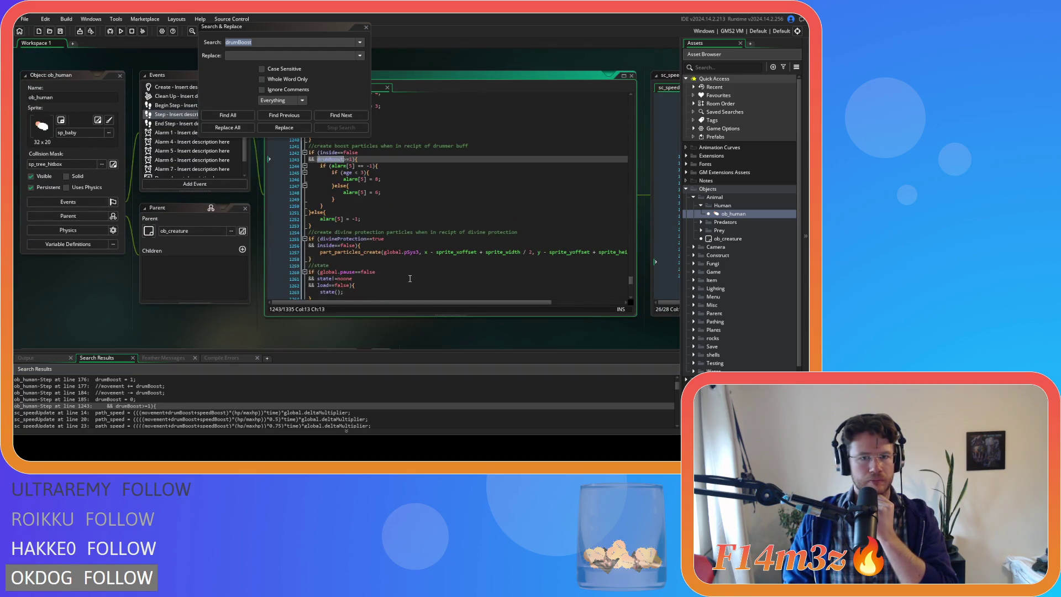
click(365, 27)
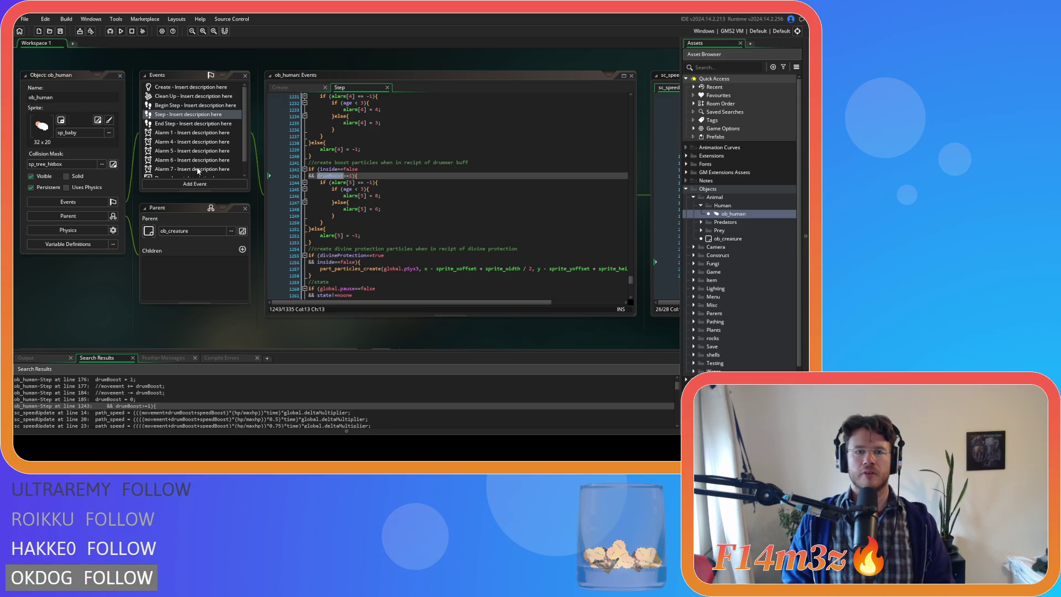
scroll(207, 172, down, 2)
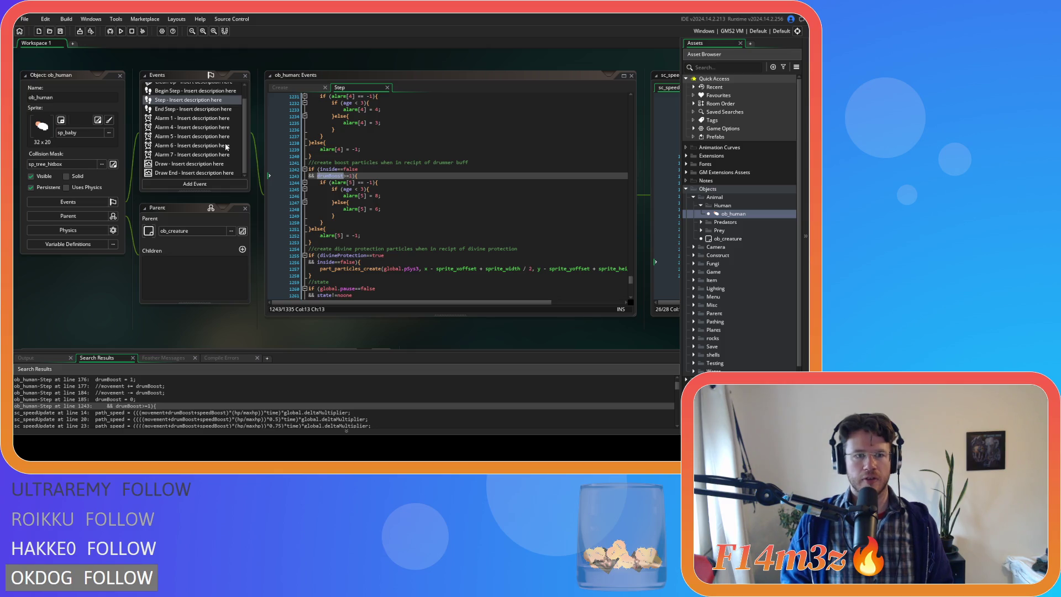
Step: Open ob_human's Alarm 5 event and add a new line above its pBoost particle code
click(197, 136)
click(434, 144)
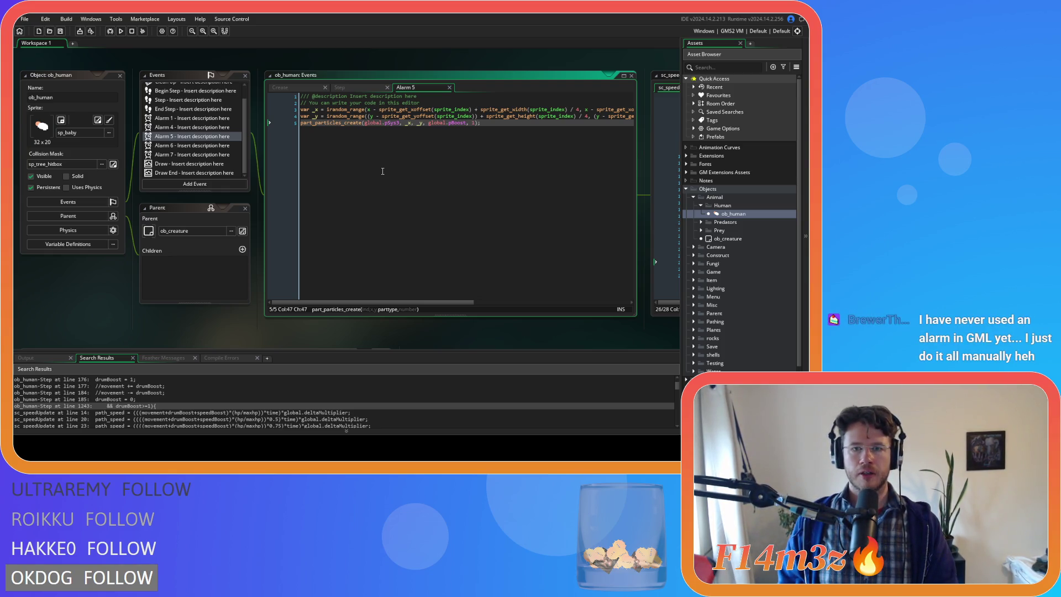
key(Up)
key(Up)
key(Up)
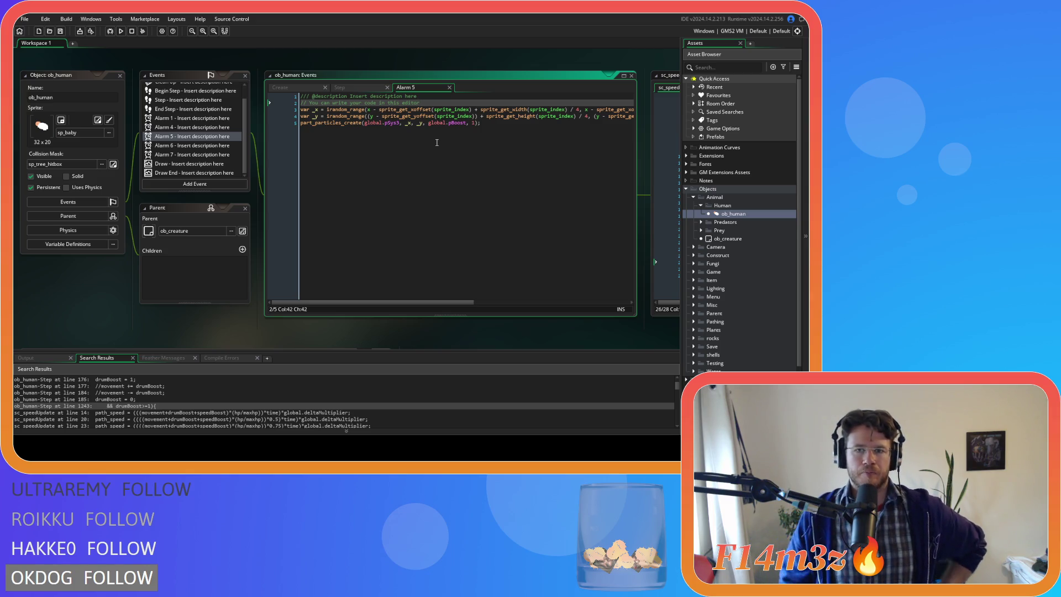
key(Return)
key(ctrl+v)
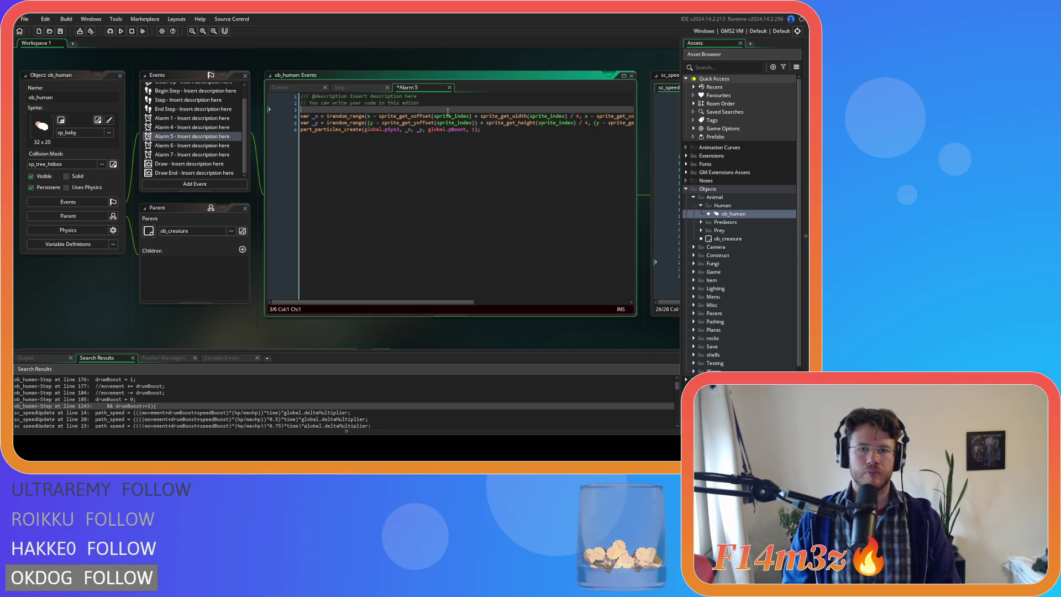
Step: Wrap Alarm 5's three particle-creation lines in an indented if (drumBoost>0) block
key(shift+Home)
text(if )
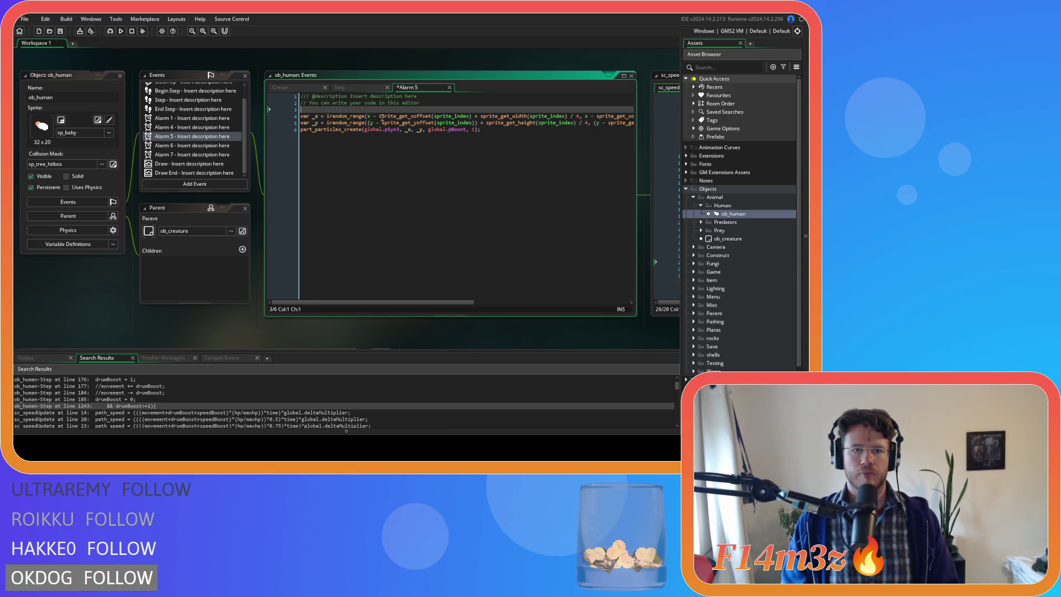
text((speedB)
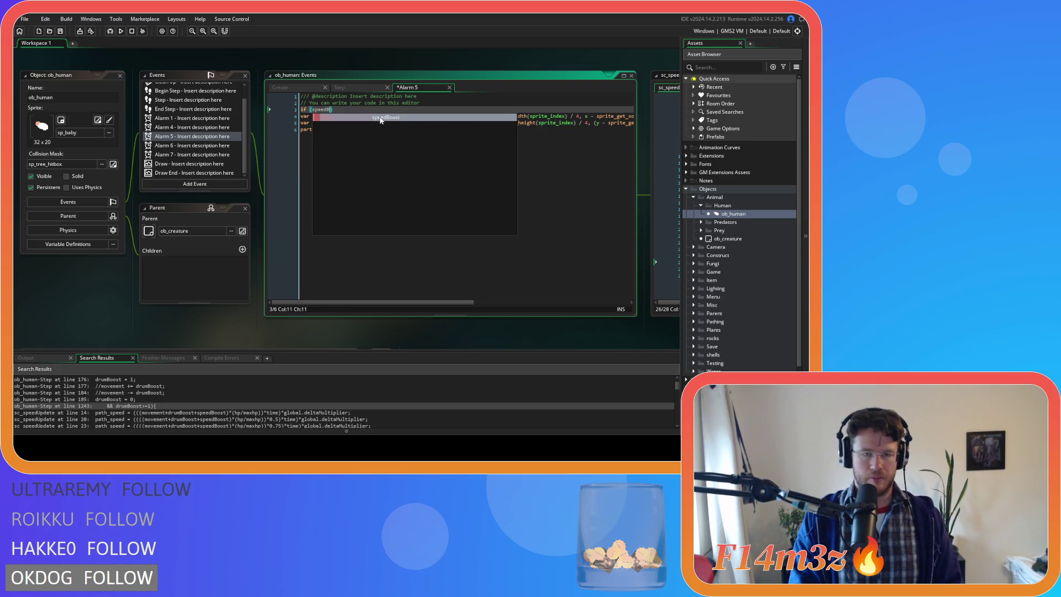
key(Return)
text(>)
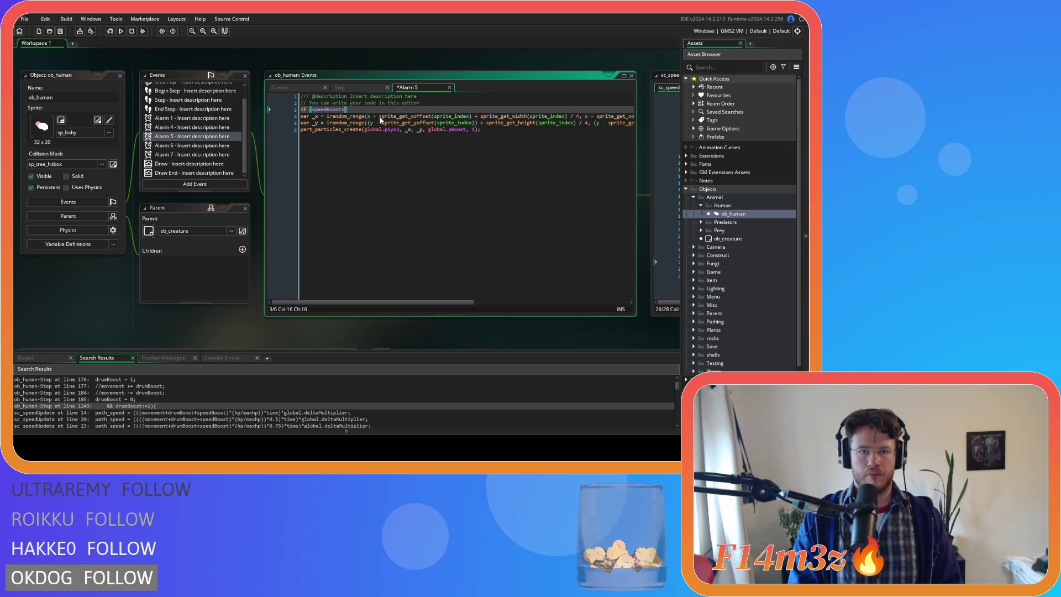
text(0))
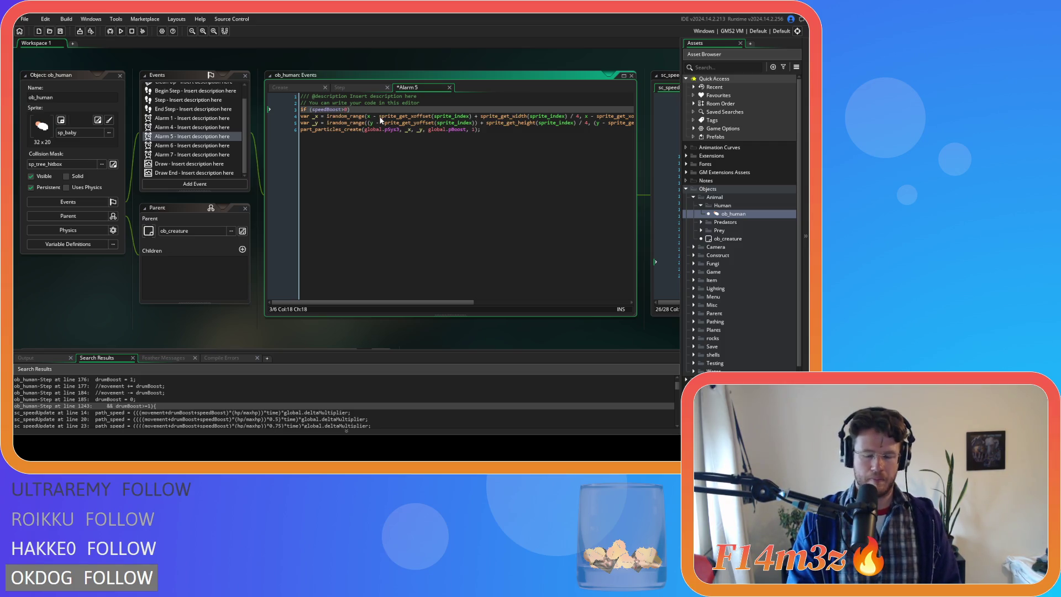
click(313, 109)
text(drum)
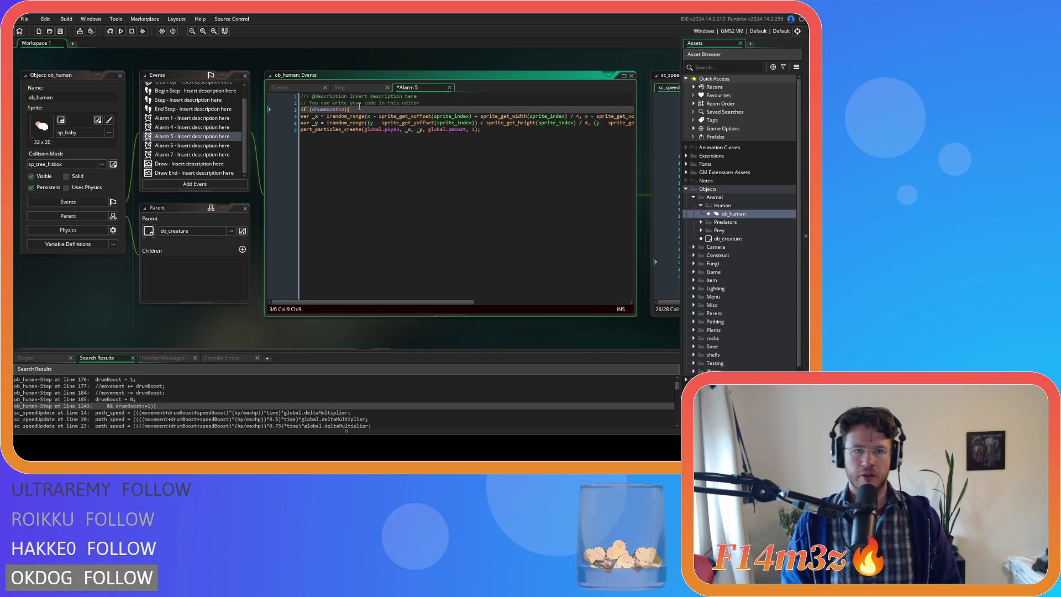
mouse_move(473, 147)
mouse_down()
mouse_move(266, 125)
mouse_move(254, 114)
mouse_up()
key(Tab)
click(520, 149)
key(Return)
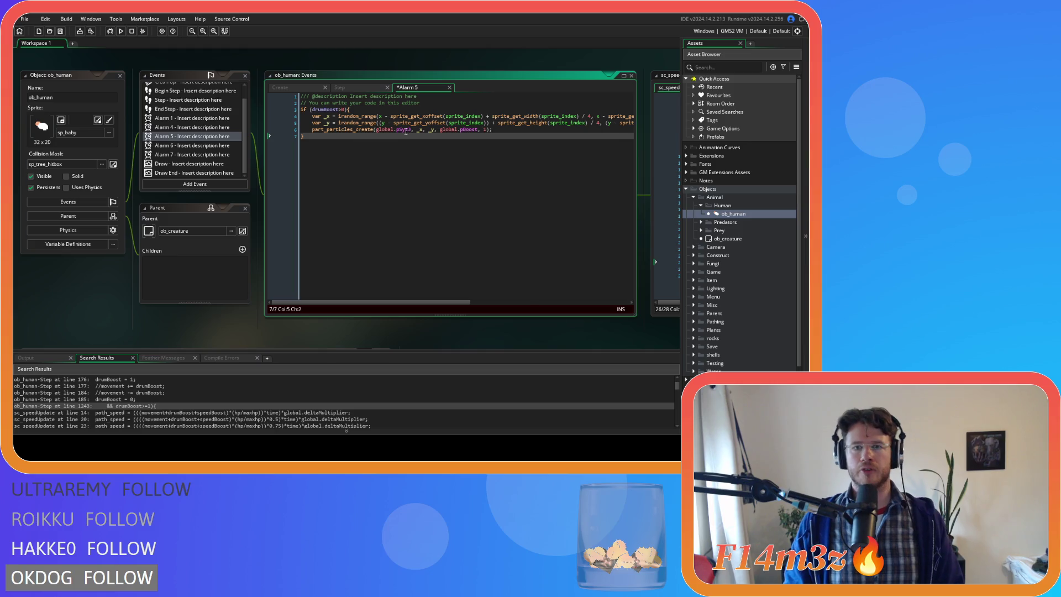
Step: Paste a copy of the drumBoost block below it, changing the copy's condition to speedBoost
drag(346, 144, 278, 107)
click(360, 162)
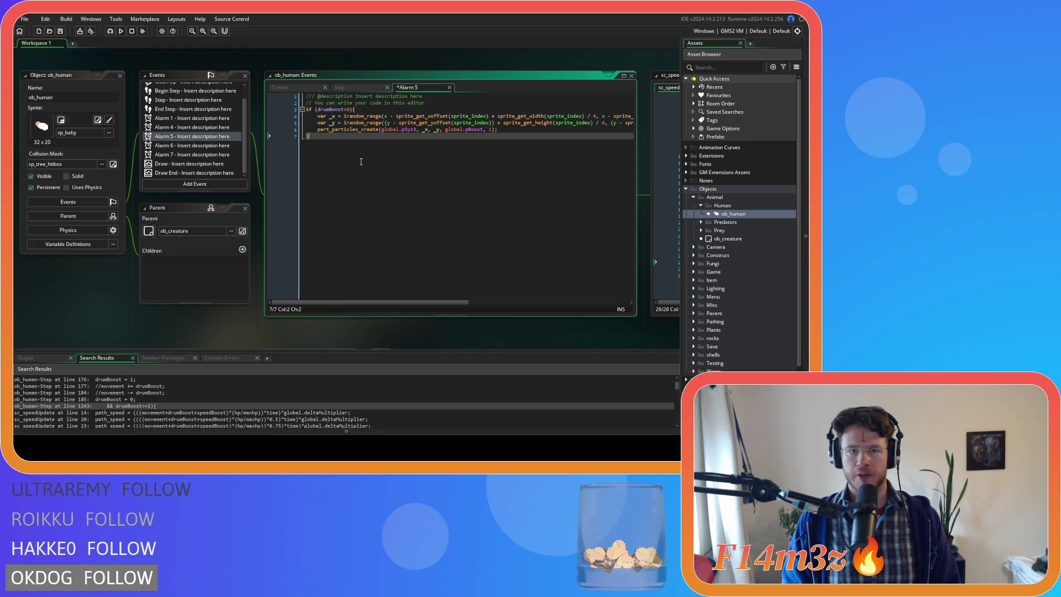
key(Return)
key(ctrl+v)
double_click(348, 143)
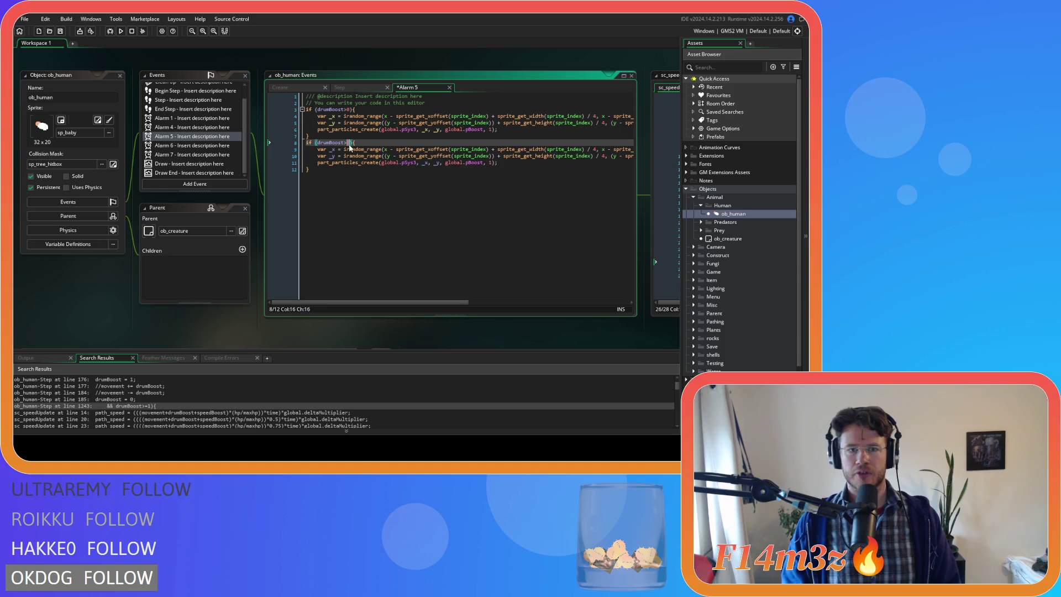
drag(330, 143, 318, 143)
text(spee)
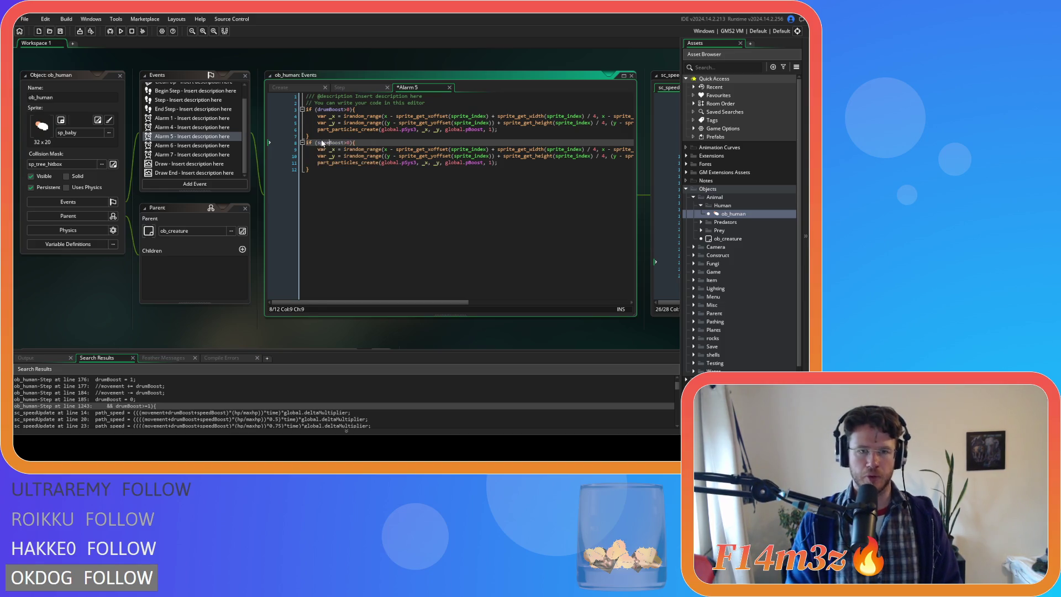
click(339, 88)
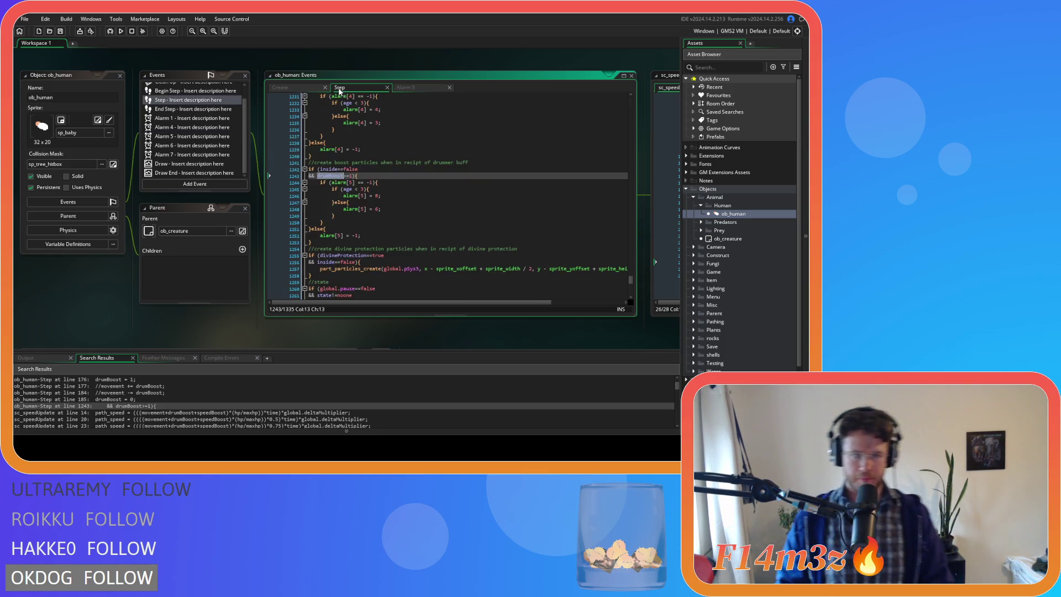
Step: Parenthesize the line 1243 drumBoost>=1 check and start an 'or speedBoost' clause on a new line
click(401, 190)
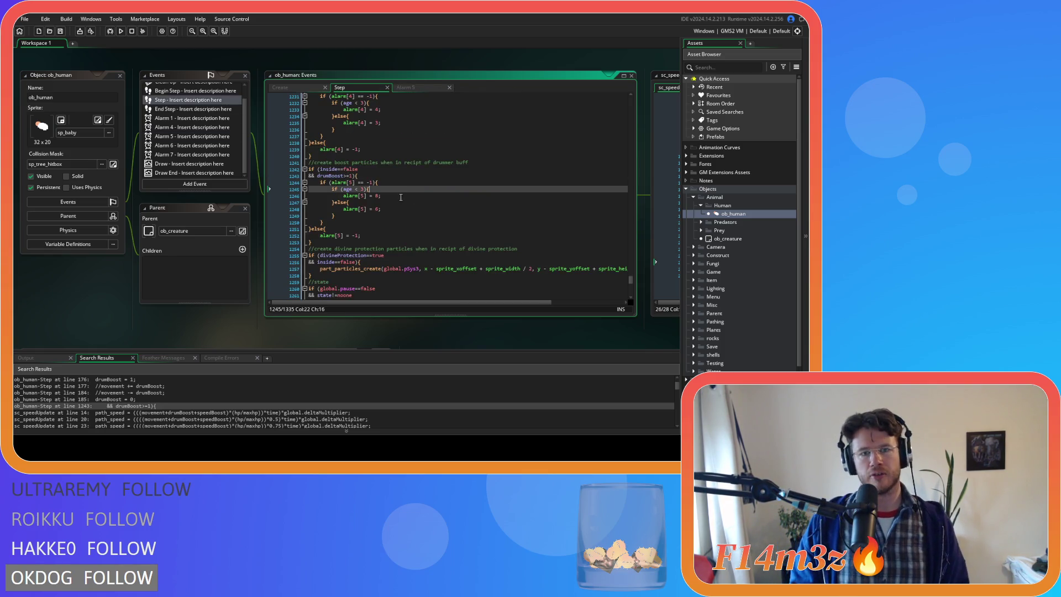
click(317, 176)
text(()
click(357, 176)
key(Return)
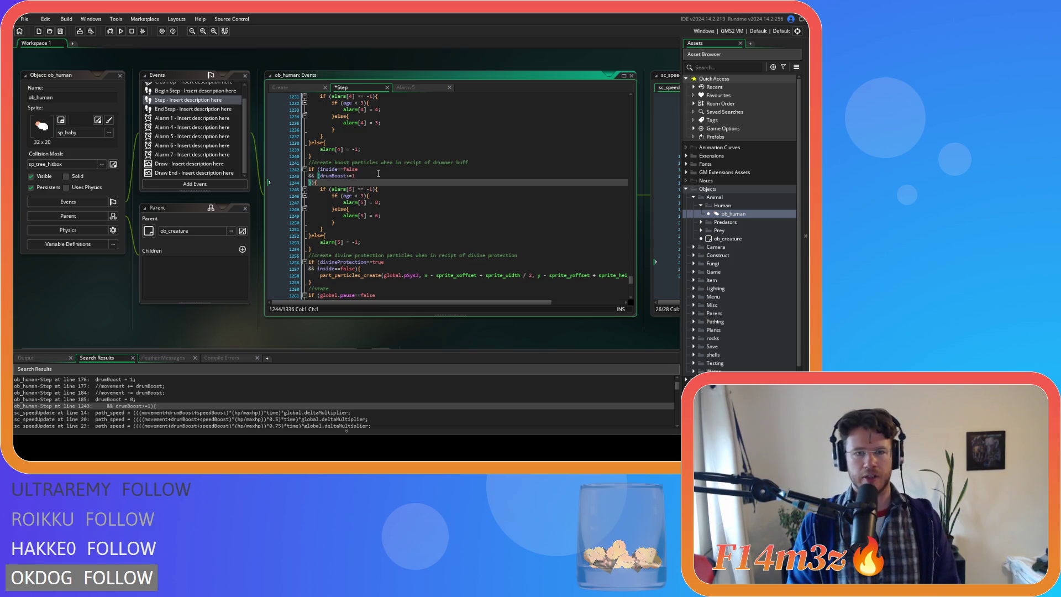
text(or )
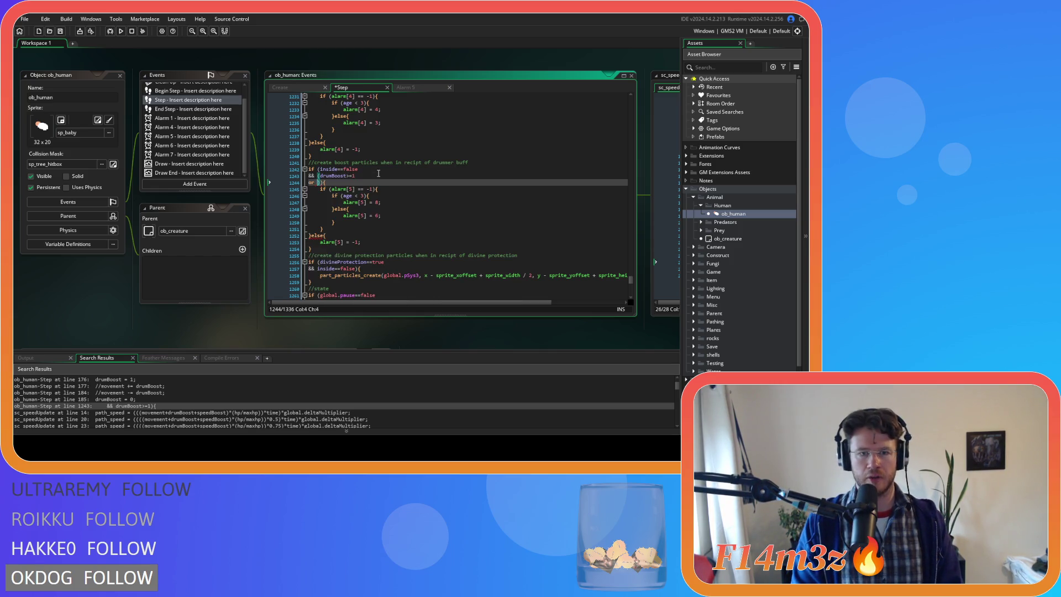
text(speedBoost)
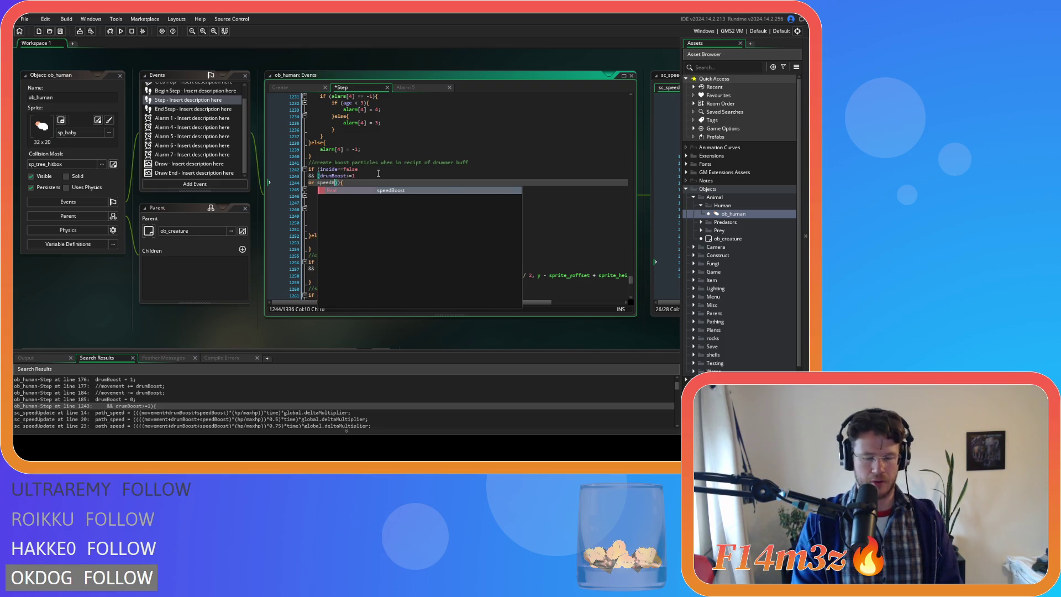